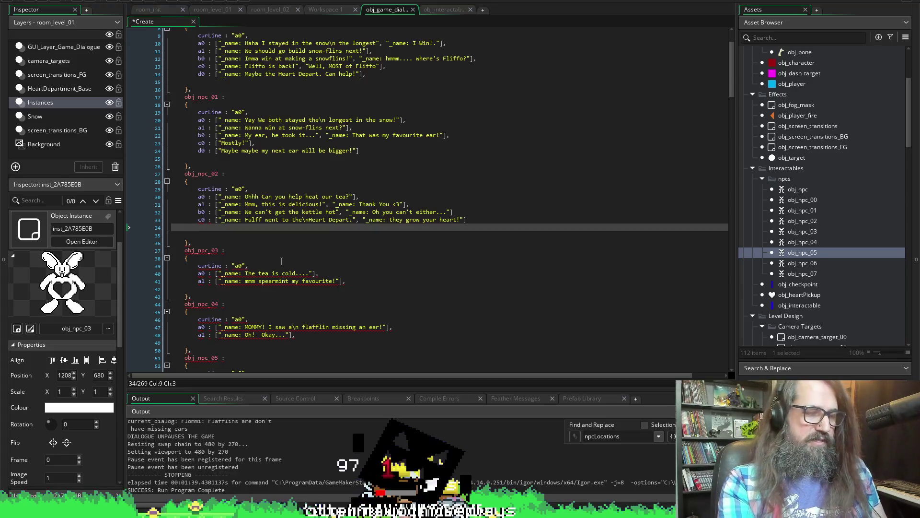
pyautogui.write('d0 :')
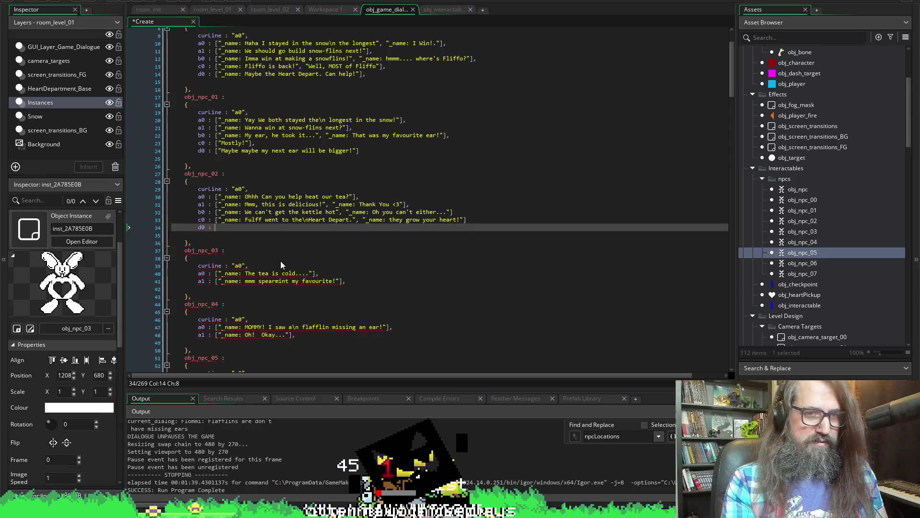
pyautogui.write(' []')
# Step: Add the missing comma after obj_npc_02's c0 line, position inside the new d0 entry, and save
pyautogui.press('Return')
pyautogui.press('Up')
pyautogui.press('End')
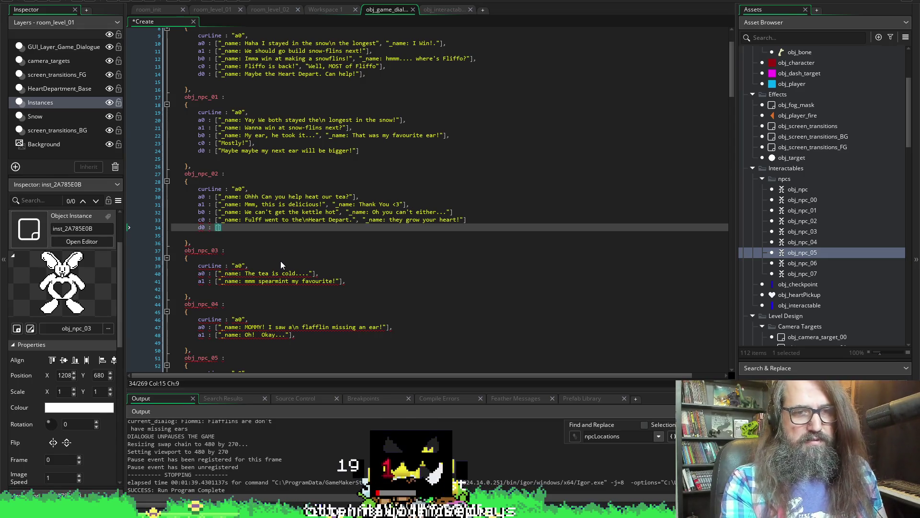
pyautogui.press('Up')
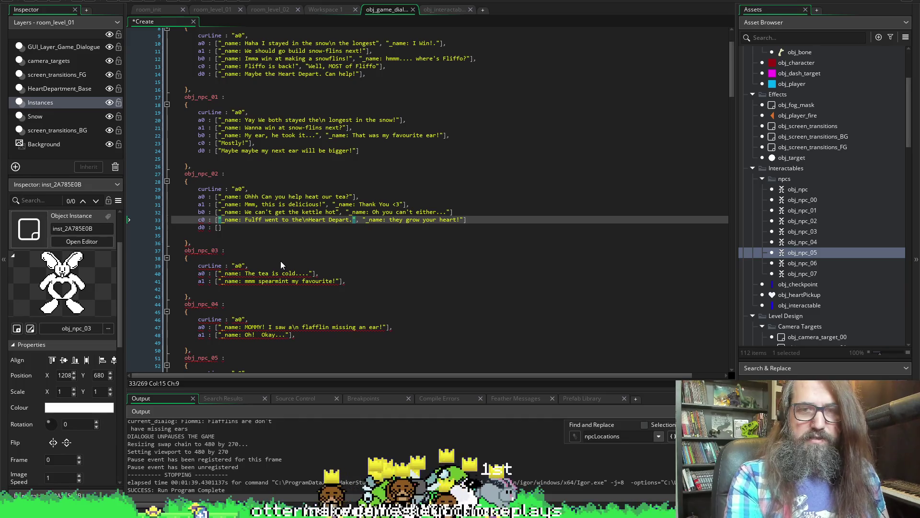
pyautogui.press('Up')
pyautogui.press('End')
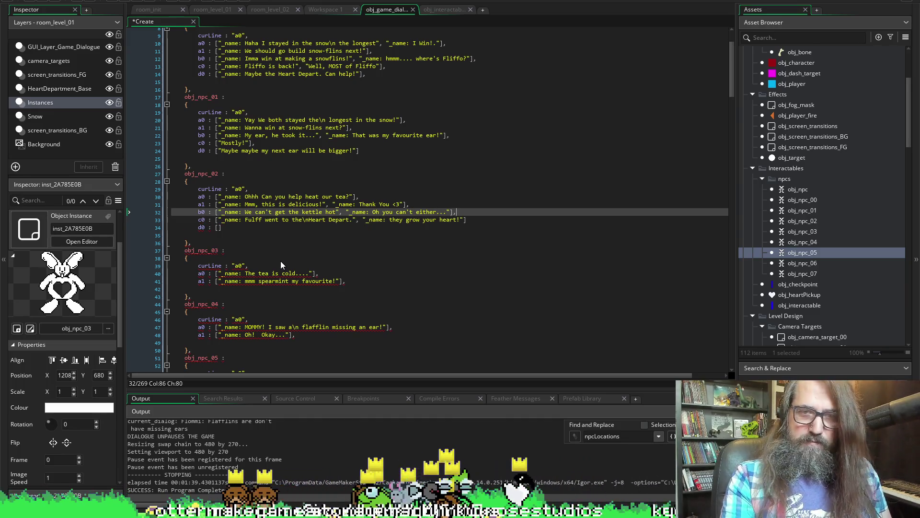
pyautogui.write(',')
pyautogui.press('Down')
pyautogui.press('End')
pyautogui.write(',')
pyautogui.press('Down')
pyautogui.press('Left')
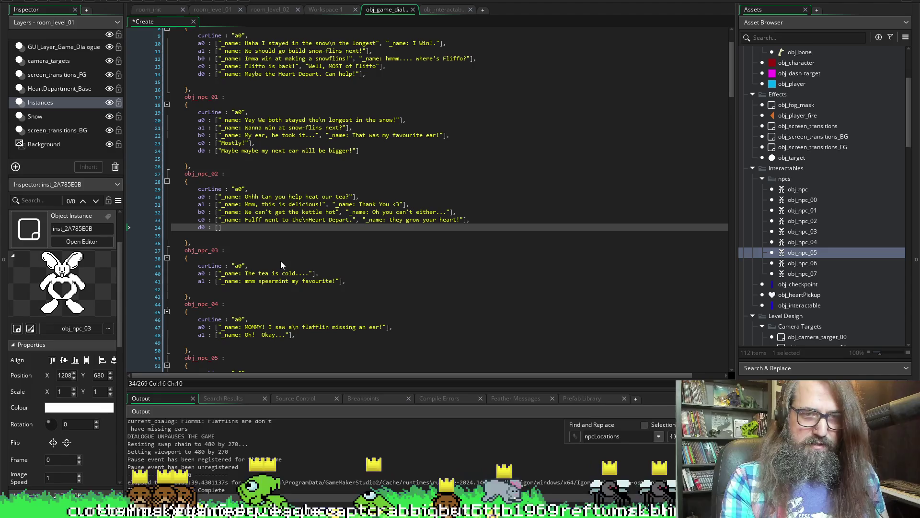
pyautogui.hotkey('ctrl', 's')
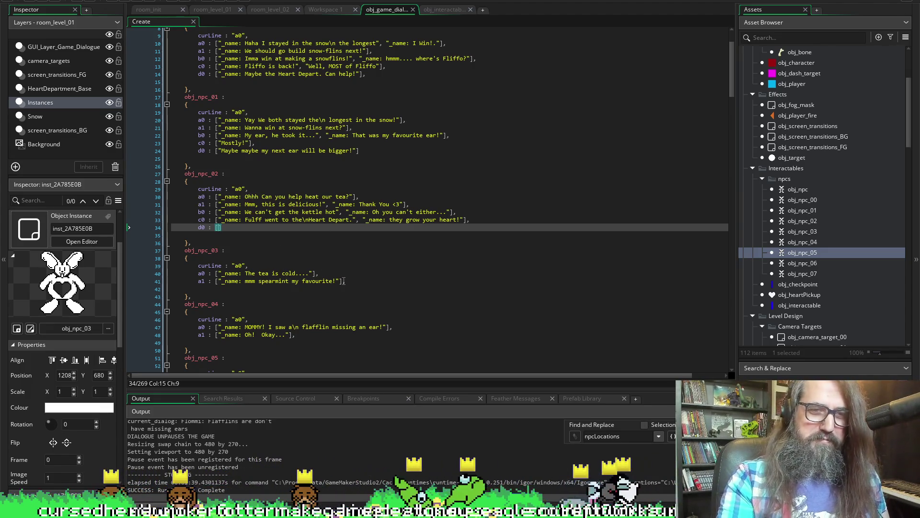
pyautogui.write('"')
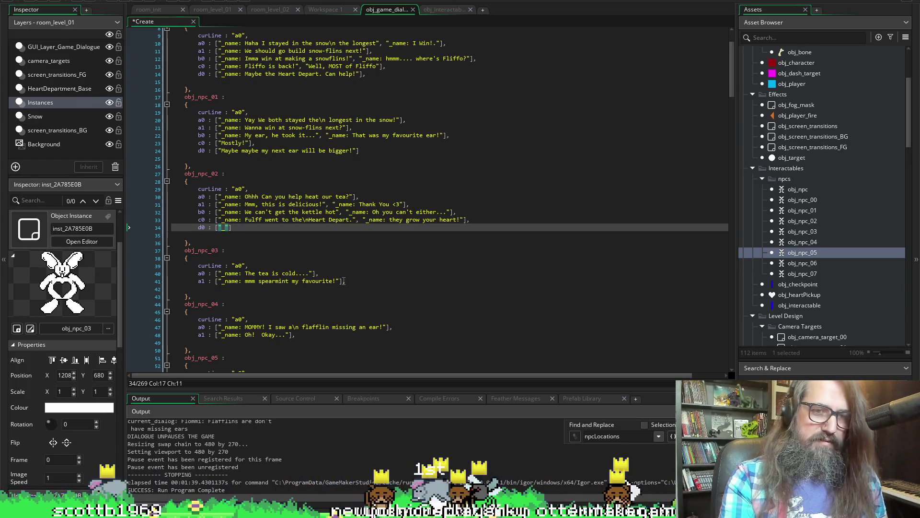
pyautogui.write('me: ')
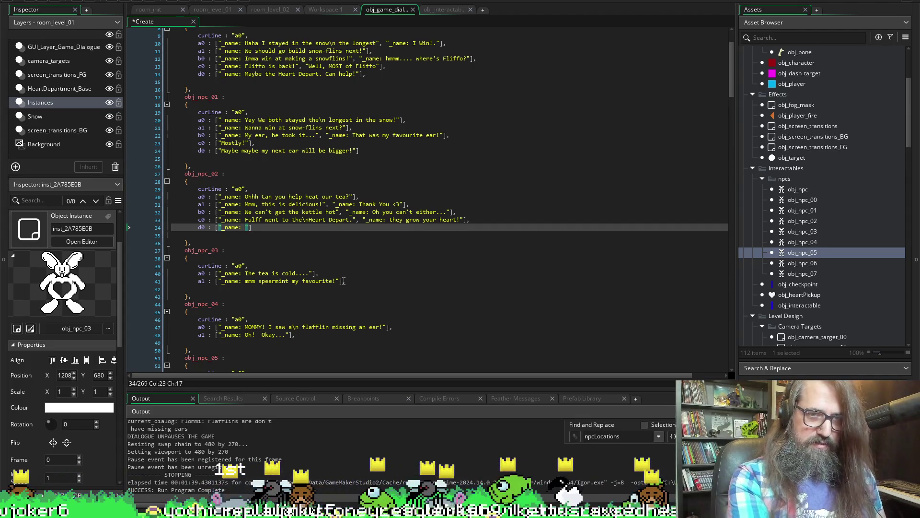
pyautogui.write('Fulf')
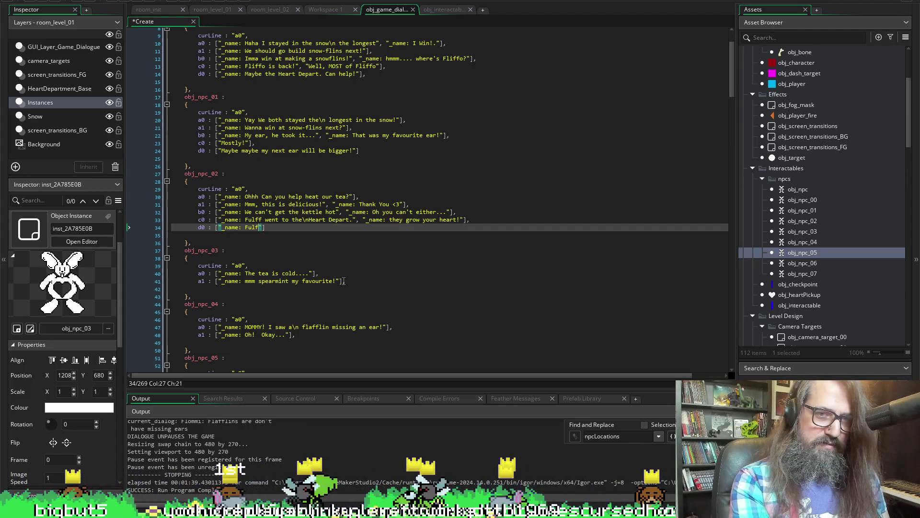
pyautogui.write('f never')
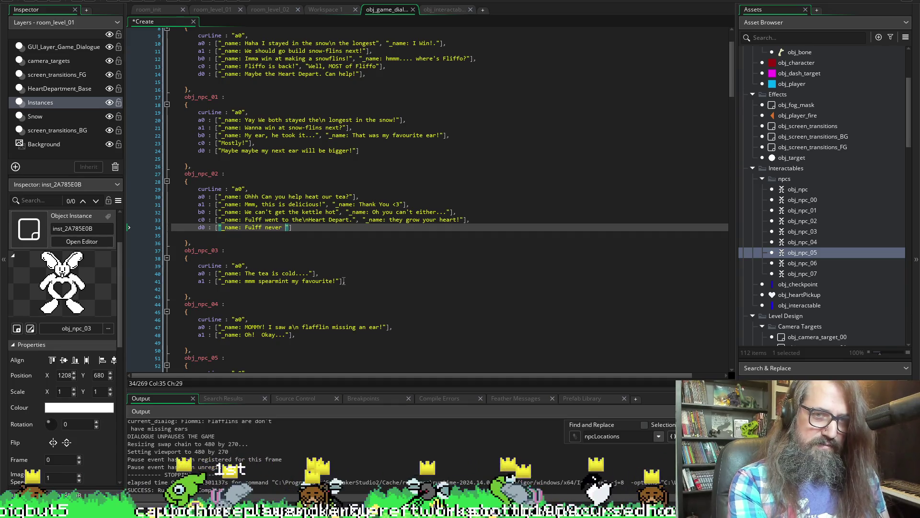
pyautogui.write(' came ')
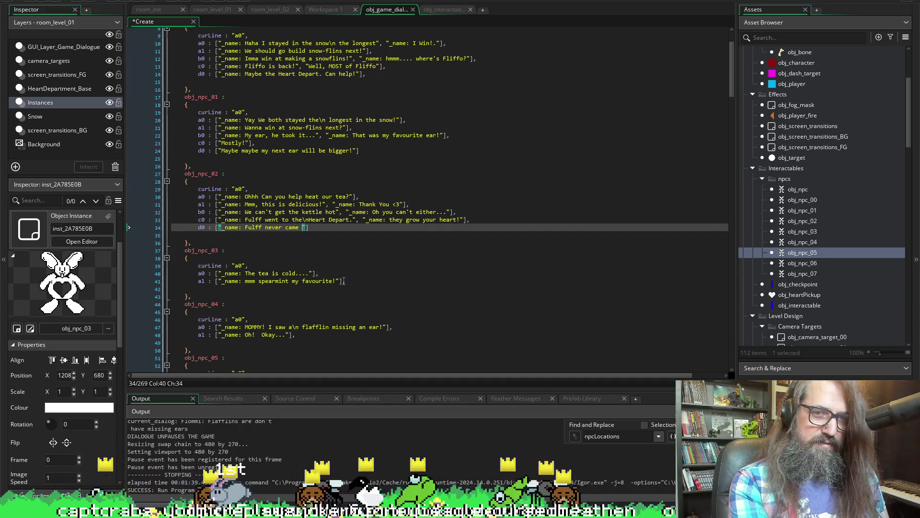
pyautogui.write('back...')
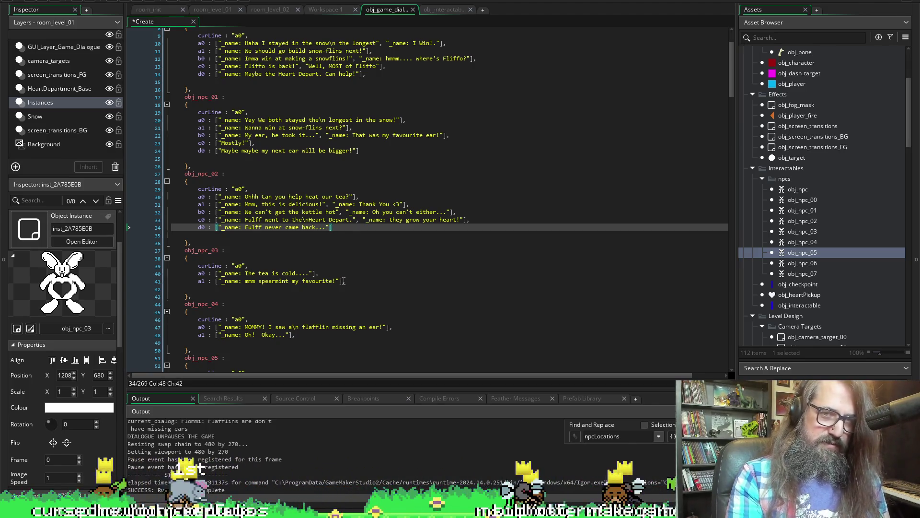
pyautogui.write('", ""')
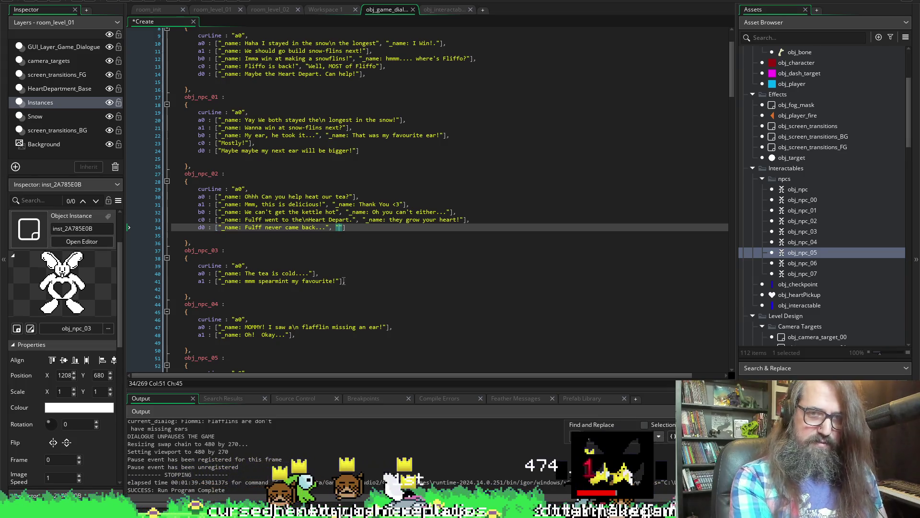
pyautogui.write('Maybe thei')
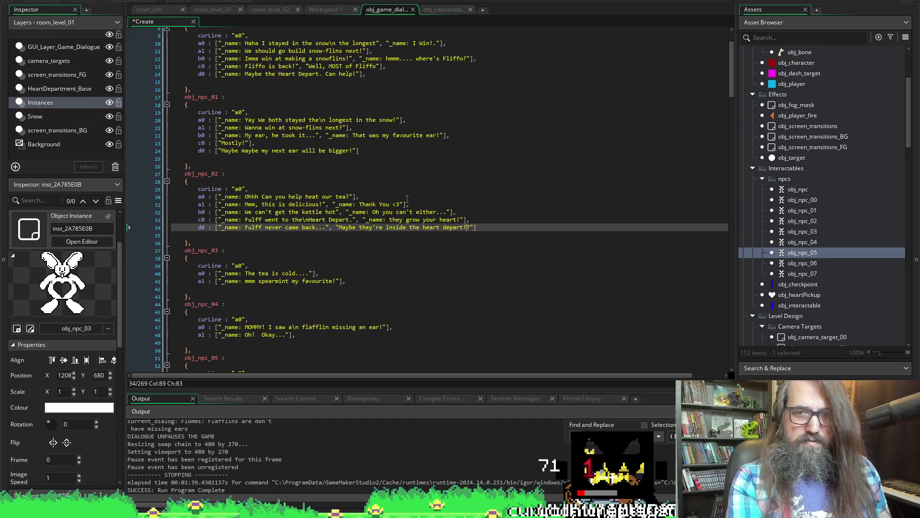
# Step: Fix obj_npc_02's d0 reply "Maybe they're inside the heart depart.?" with its name prefix and line break, and save
pyautogui.press('BackSpace')
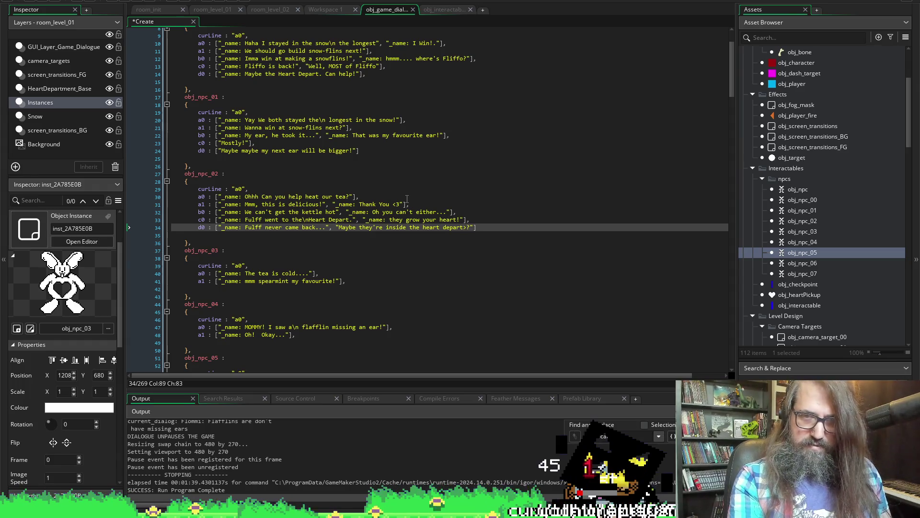
pyautogui.press('Left')
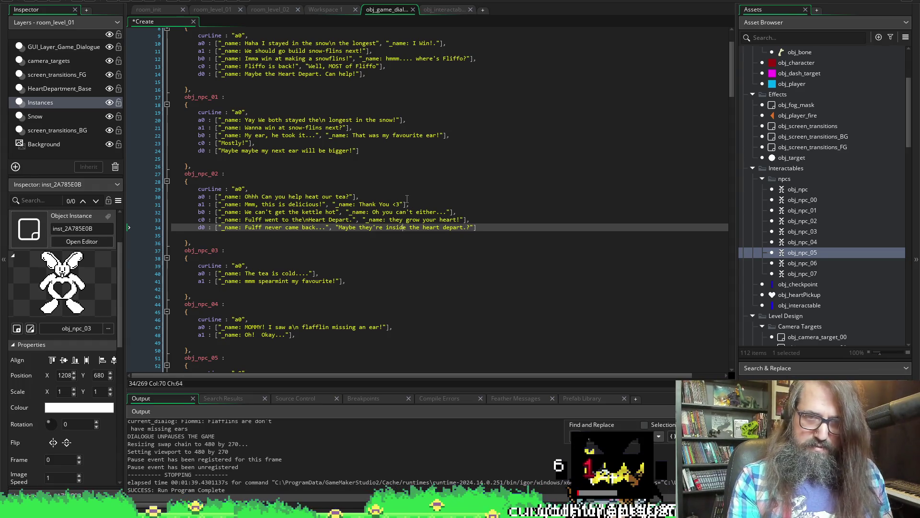
pyautogui.press('Left')
pyautogui.press('Left')
pyautogui.press('Left')
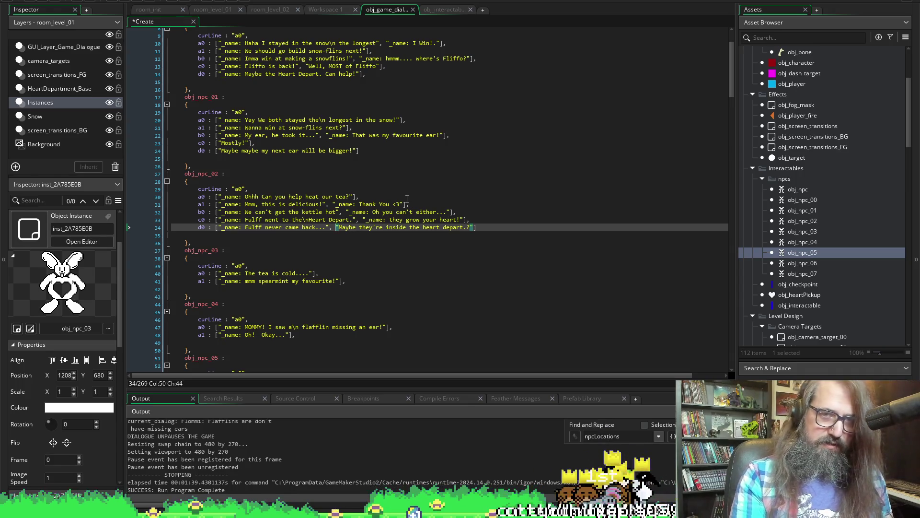
pyautogui.write('_name:')
pyautogui.press('Right')
pyautogui.press('Right')
pyautogui.press('Right')
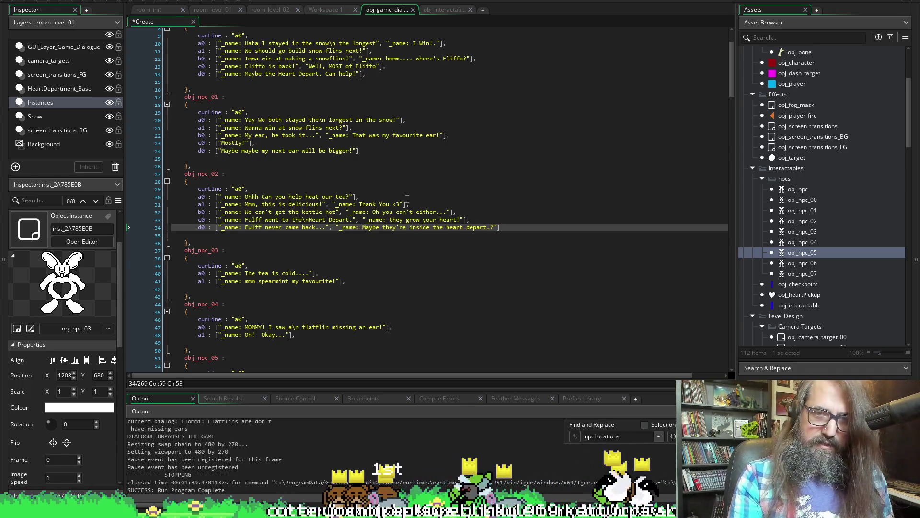
pyautogui.press('Right')
pyautogui.press('Right')
pyautogui.press('Right')
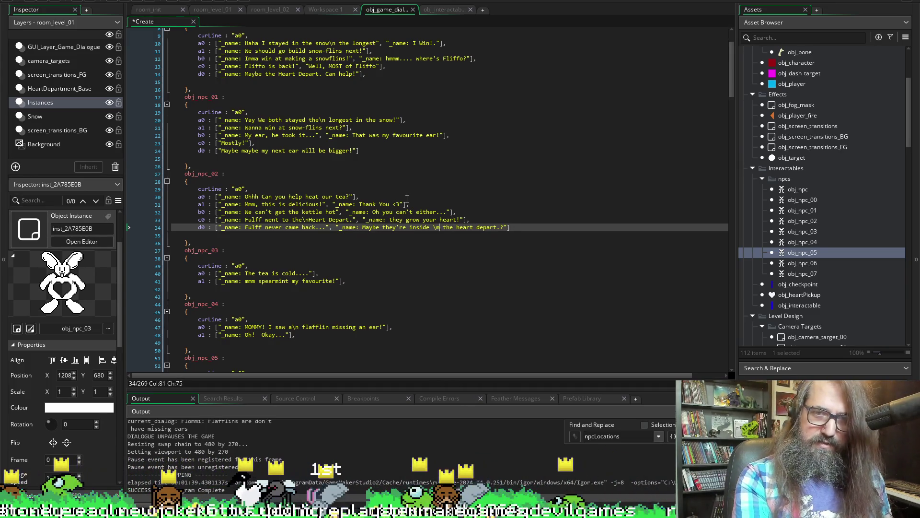
pyautogui.write('n')
pyautogui.hotkey('ctrl', 's')
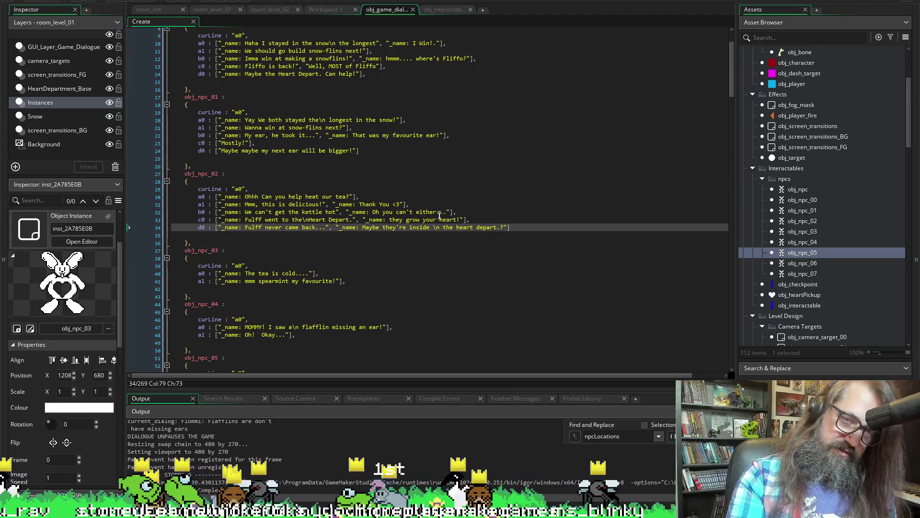
pyautogui.press('Delete')
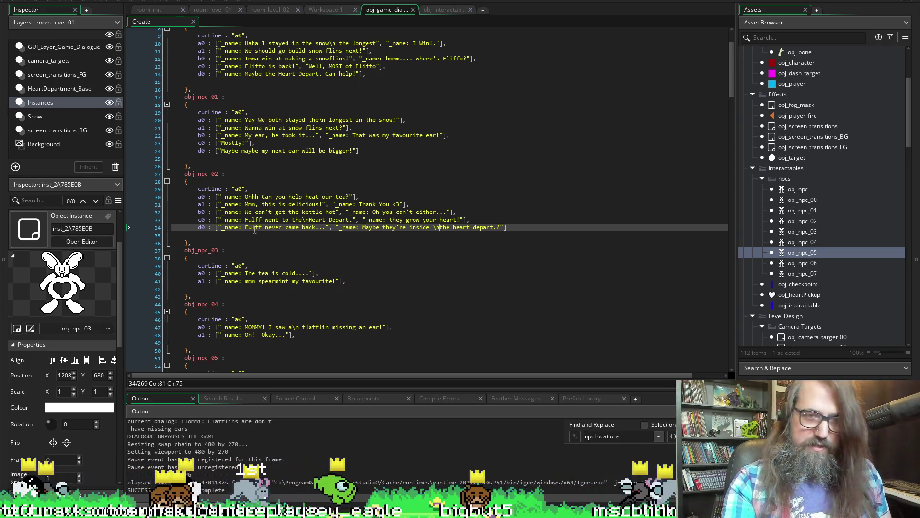
pyautogui.scroll(-3, 499, 244)
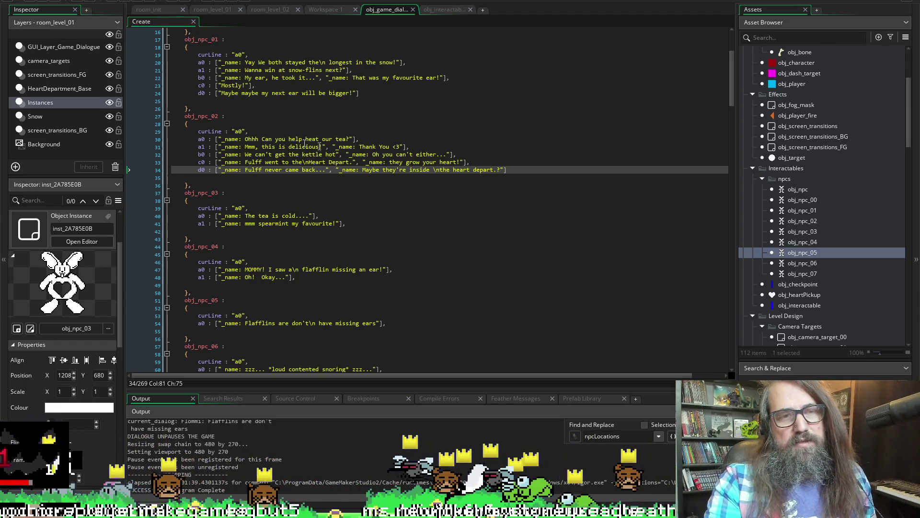
# Step: Move to obj_npc_03's dialogue lines, then switch to the room_level_01 room
pyautogui.click(199, 193)
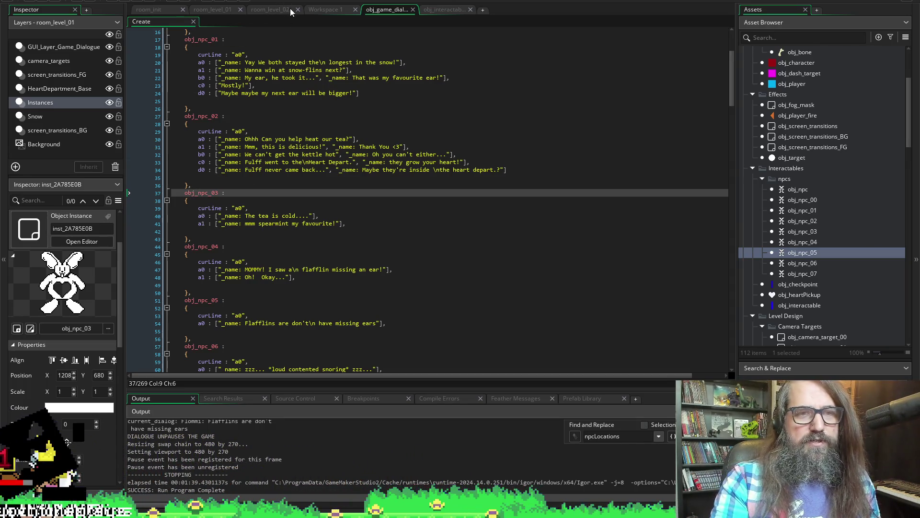
pyautogui.click(272, 10)
# Step: In room_level_01, drag the obj_npc_03 instance outside the room to about -568, -488
pyautogui.click(213, 11)
pyautogui.scroll(-3, 309, 217)
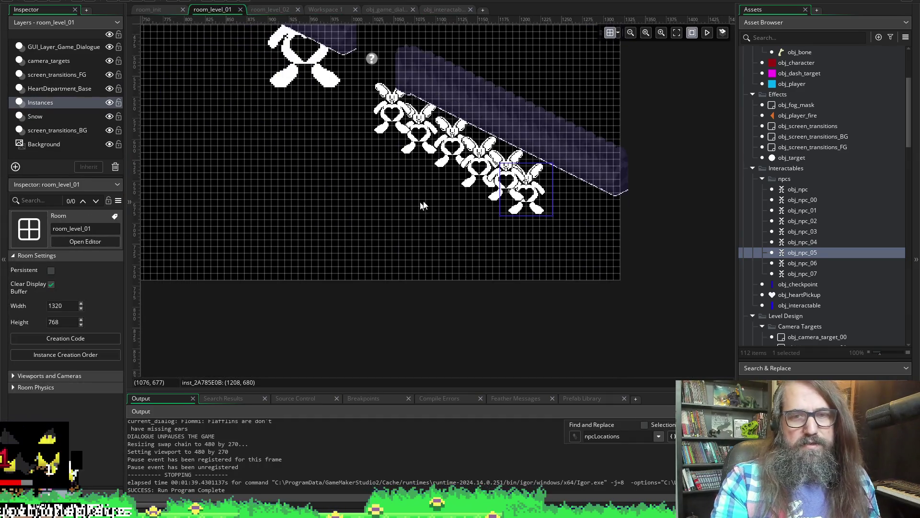
pyautogui.click(515, 182)
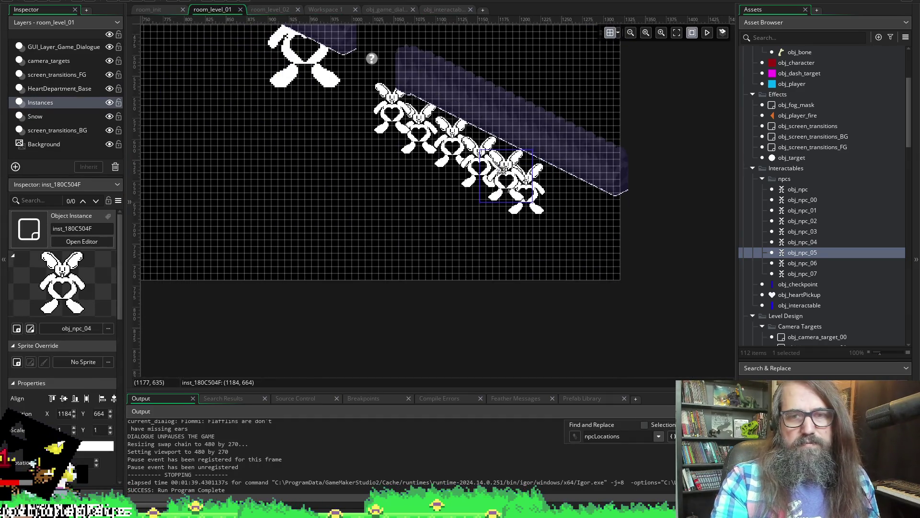
pyautogui.click(545, 215)
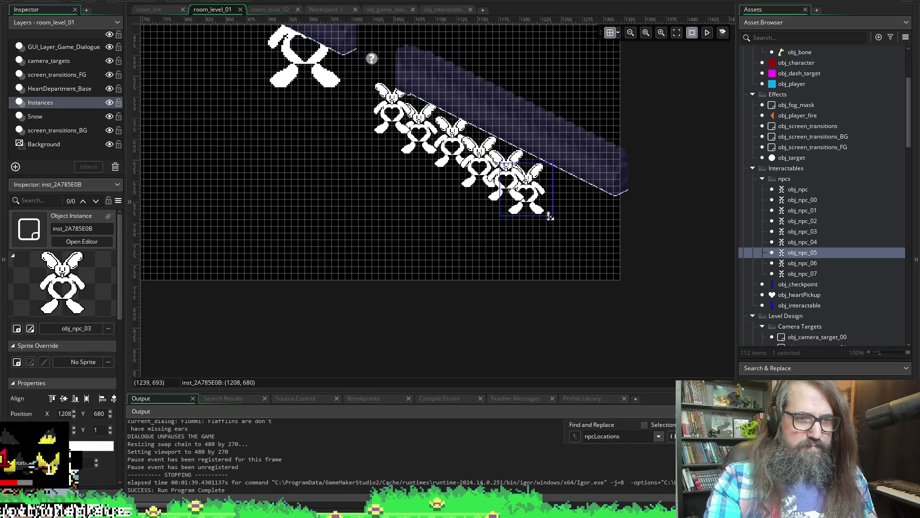
pyautogui.moveTo(540, 191); pyautogui.dragTo(654, 223)
pyautogui.hscroll(3, 533, 229)
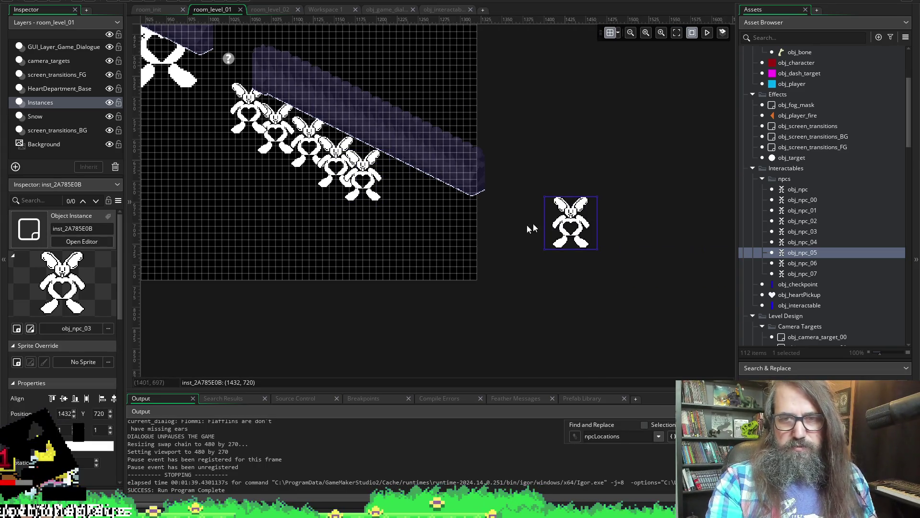
pyautogui.scroll(-2, 527, 225)
pyautogui.scroll(-2, 472, 220)
pyautogui.scroll(-2, 472, 219)
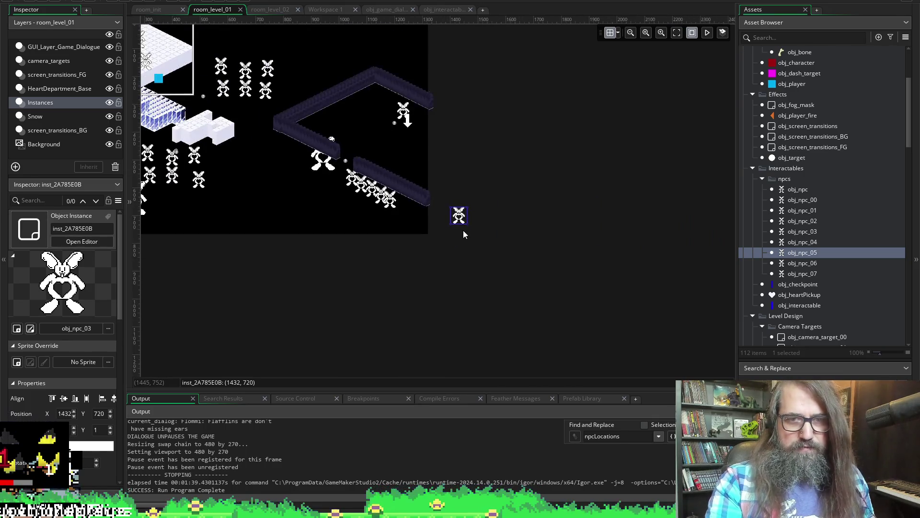
pyautogui.moveTo(464, 225); pyautogui.dragTo(571, 254)
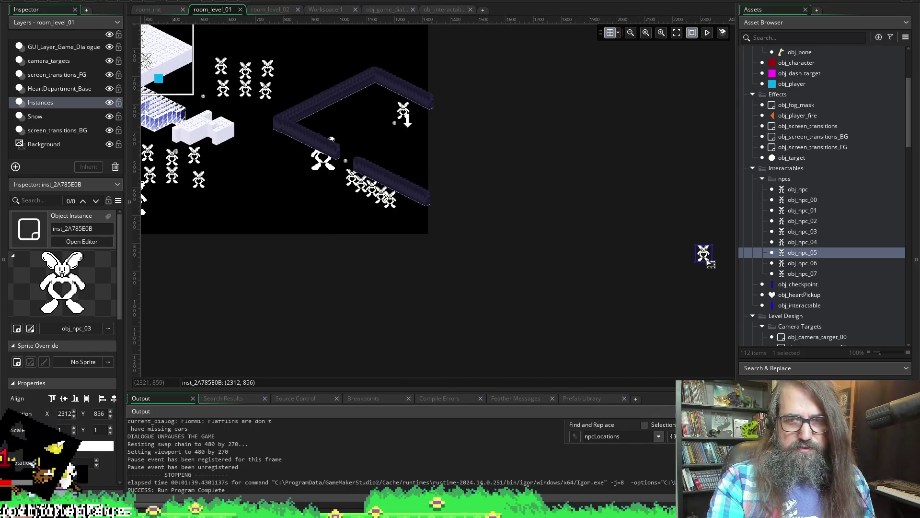
pyautogui.scroll(-1, 505, 264)
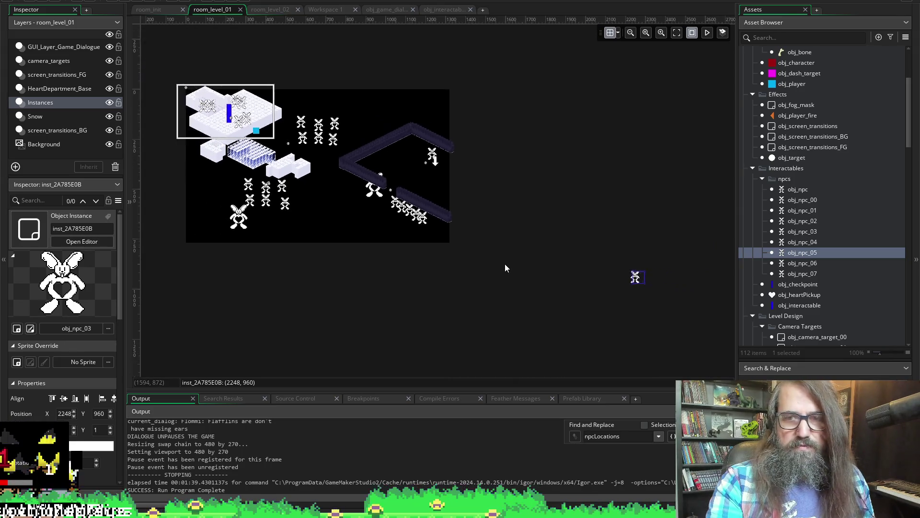
pyautogui.scroll(-2, 504, 263)
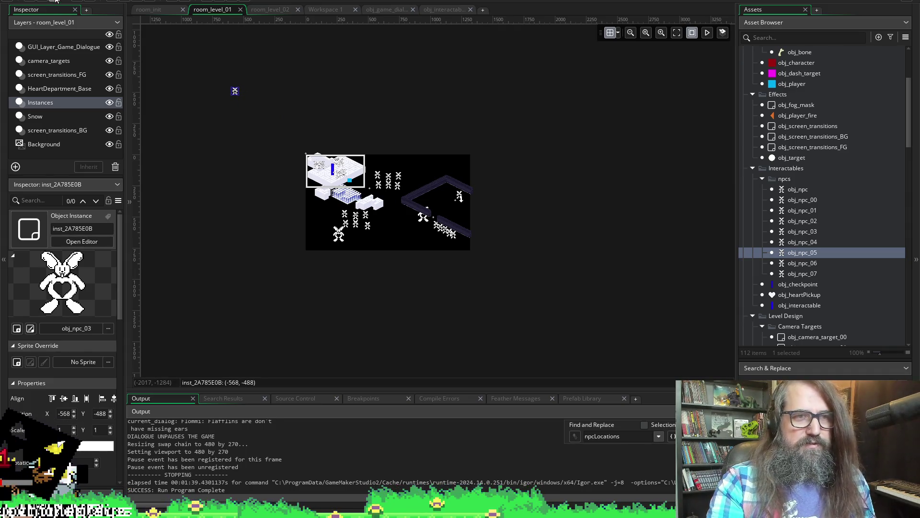
pyautogui.scroll(2, 461, 237)
pyautogui.scroll(1, 451, 218)
pyautogui.scroll(1, 451, 219)
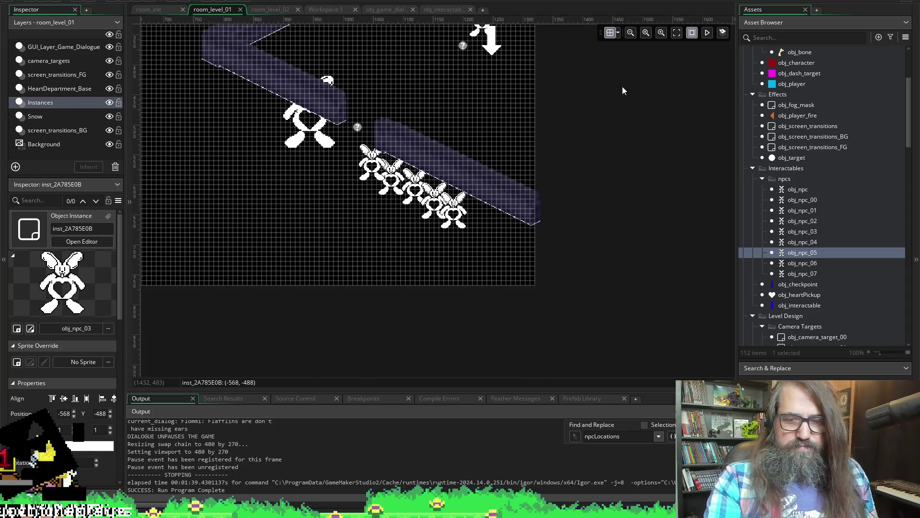
# Step: Return to the obj_game_dialogue Create event showing obj_npc_03's lines
pyautogui.click(443, 10)
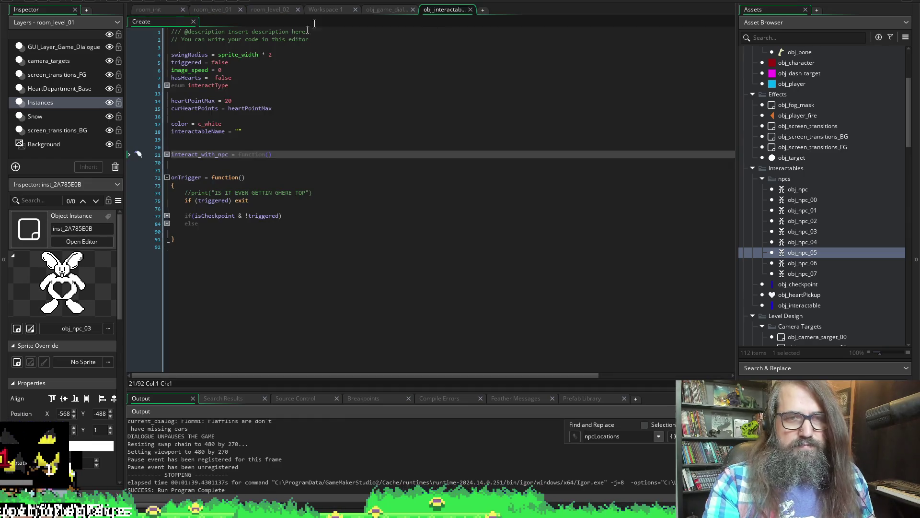
pyautogui.click(379, 9)
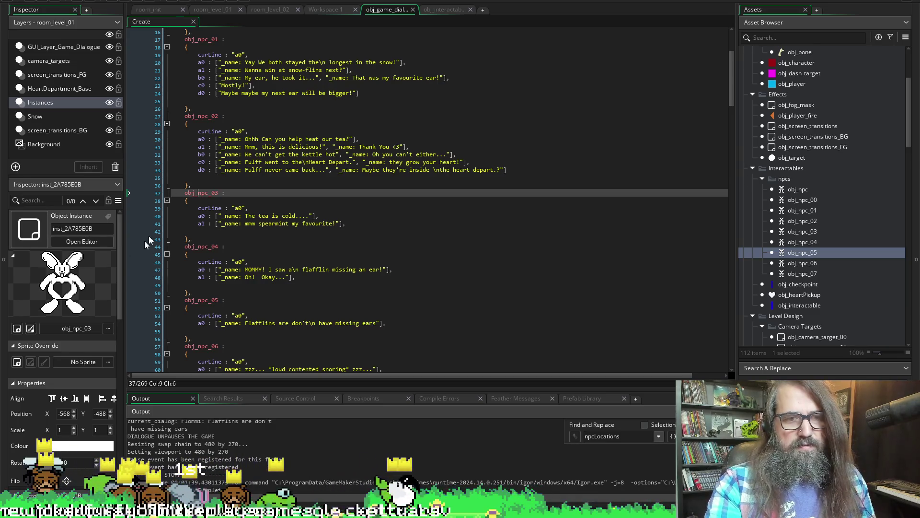
# Step: Insert a new blank line 42 after obj_npc_03's a1 line "mmm spearmint my favourite!"
pyautogui.press('Down')
pyautogui.press('Down')
pyautogui.press('Down')
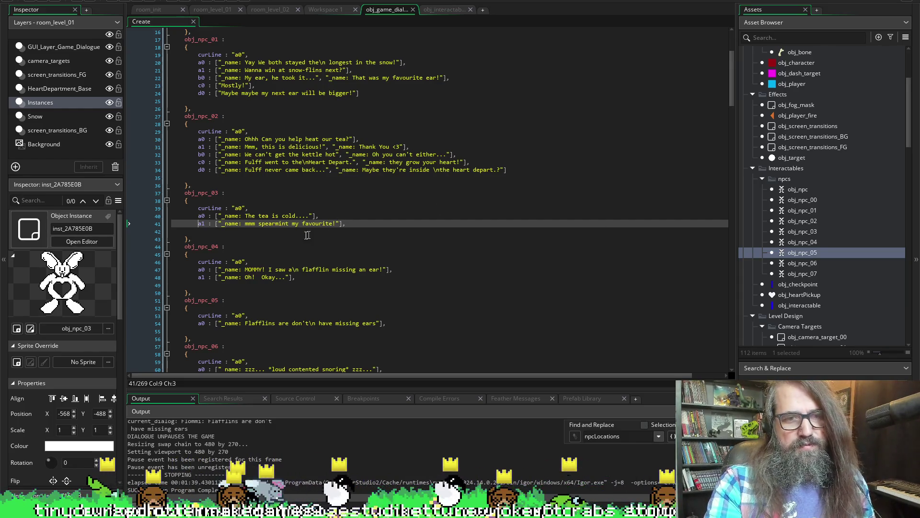
pyautogui.press('End')
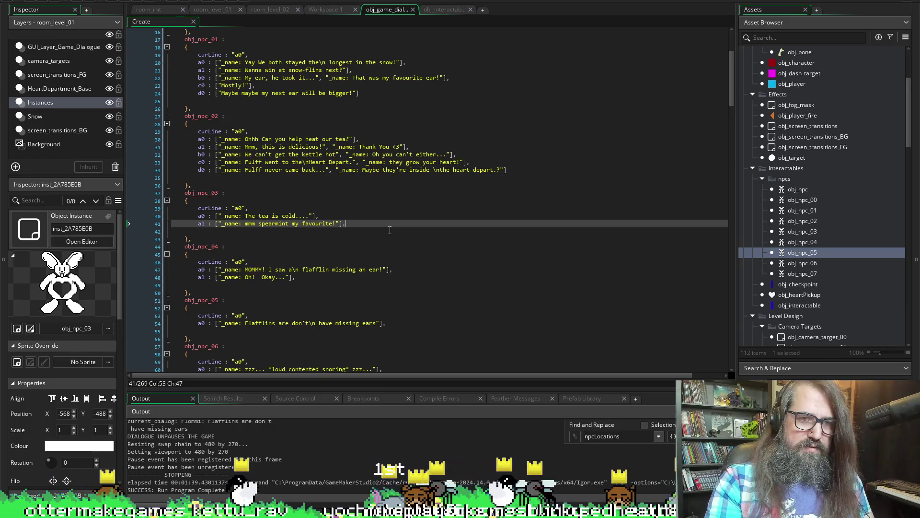
pyautogui.press('Return')
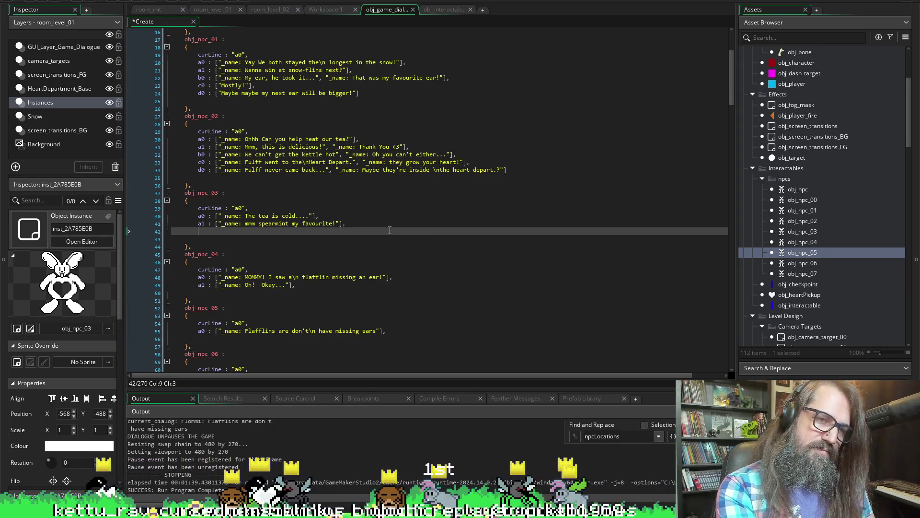
pyautogui.write('b')
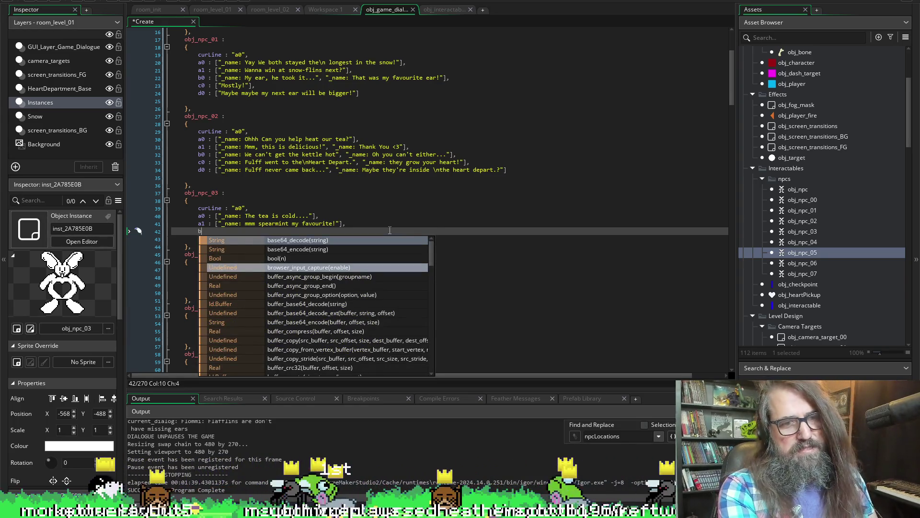
pyautogui.write('0 ')
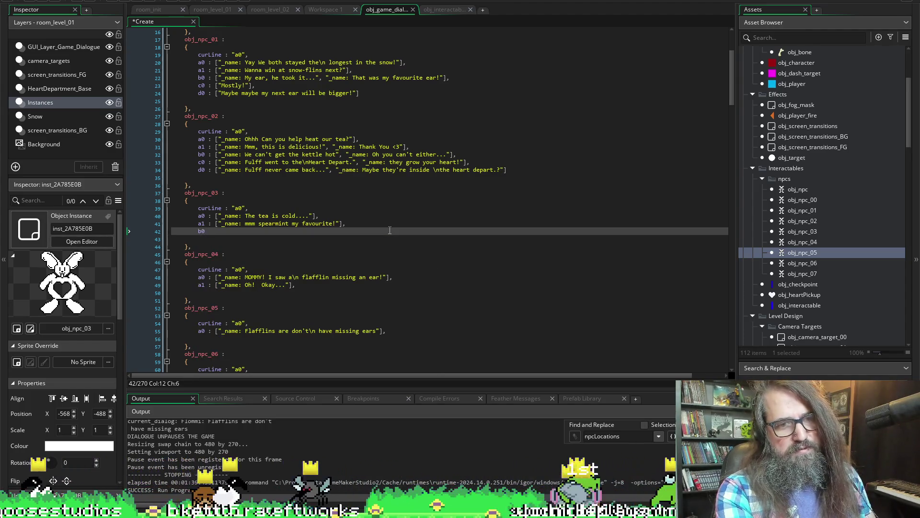
pyautogui.write(': ["')
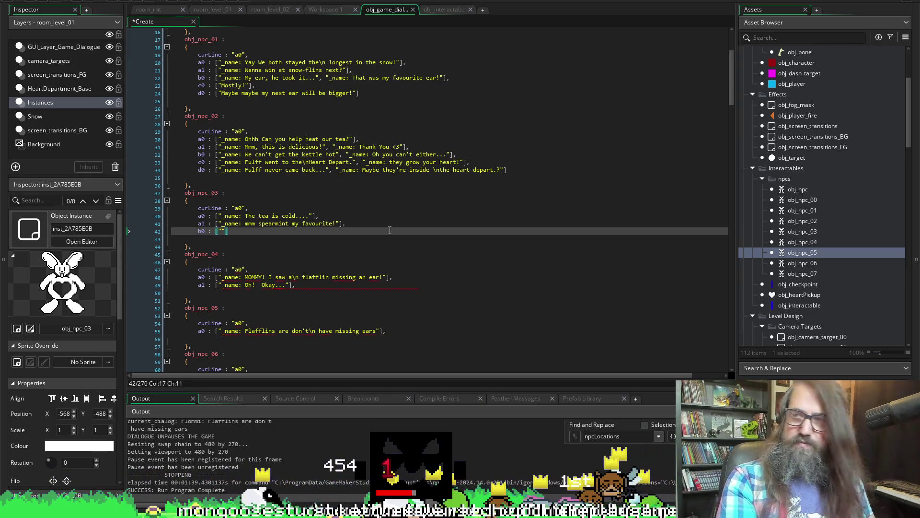
pyautogui.write('_name: m')
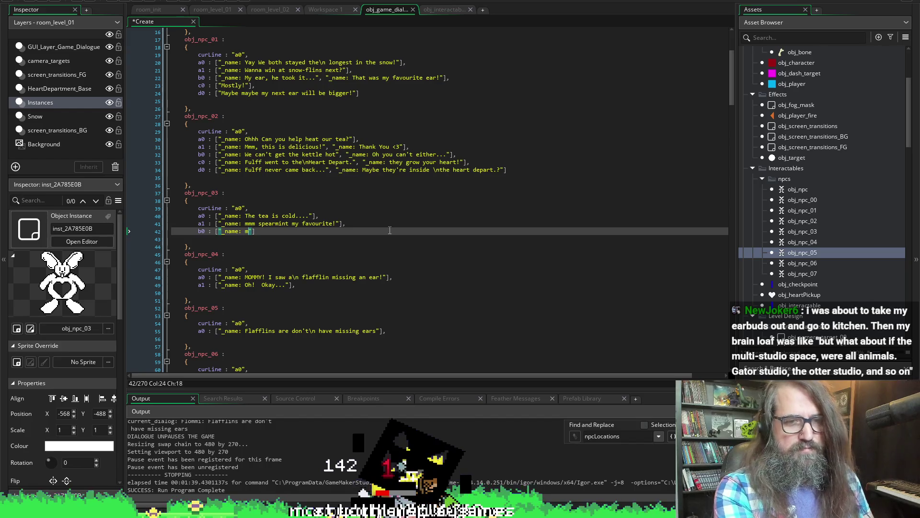
pyautogui.write('I miss spear')
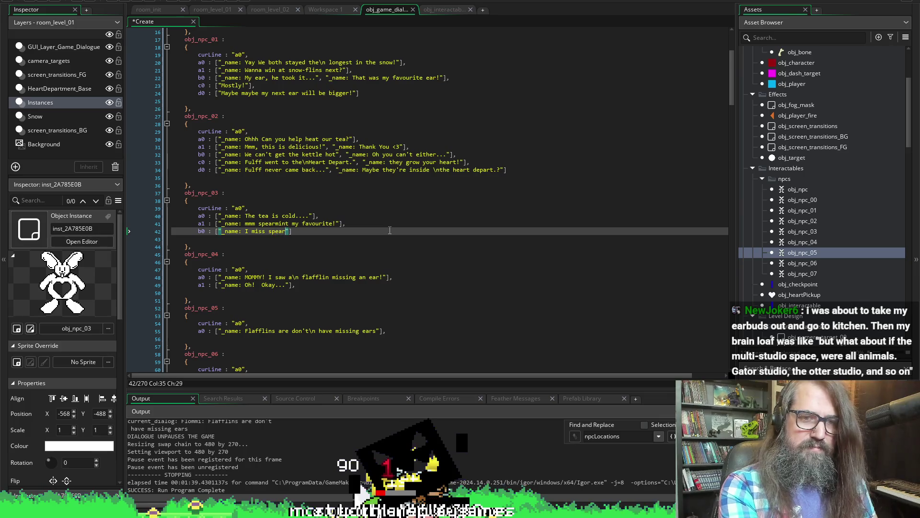
pyautogui.write('mint", "_name: One\'s heart can\'t\\n heat up tea anymore')
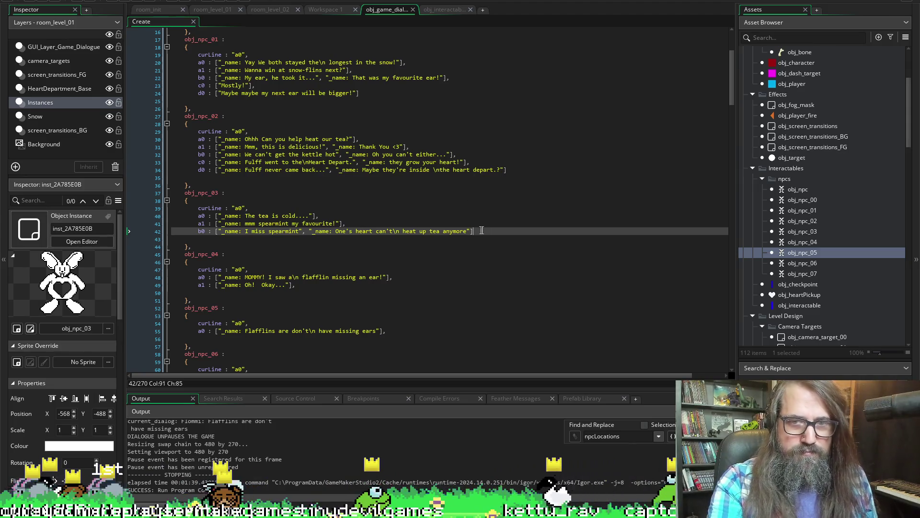
# Step: Write obj_npc_03's c0 line "how did you reach me here??" below b0, restoring it with undo after a slip
pyautogui.press('Return')
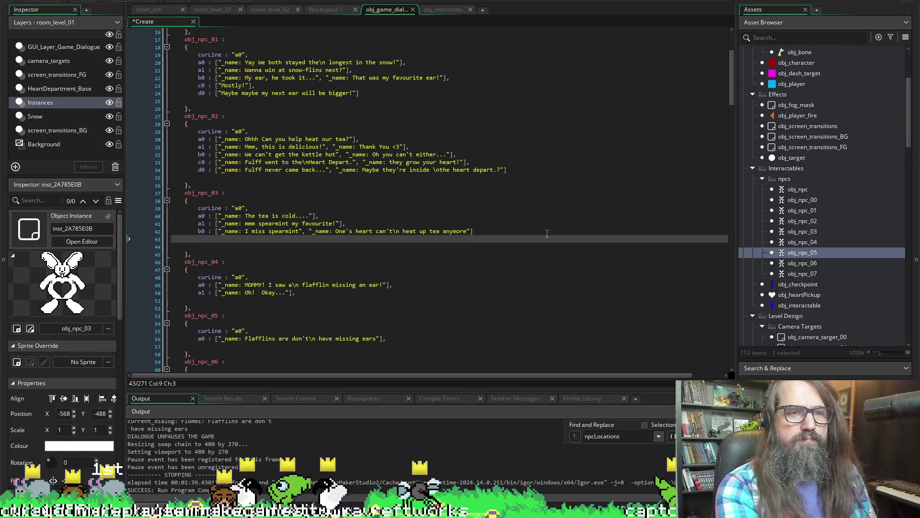
pyautogui.write('c')
pyautogui.press('BackSpace')
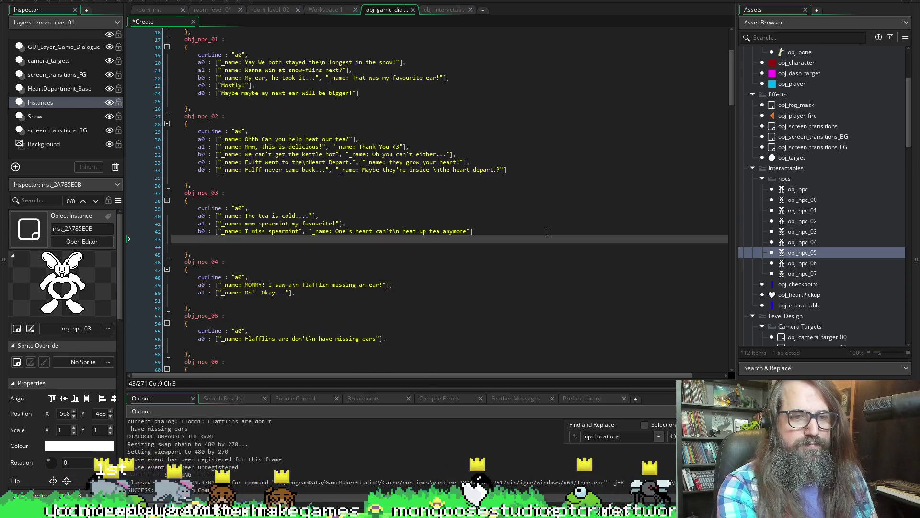
pyautogui.write('c')
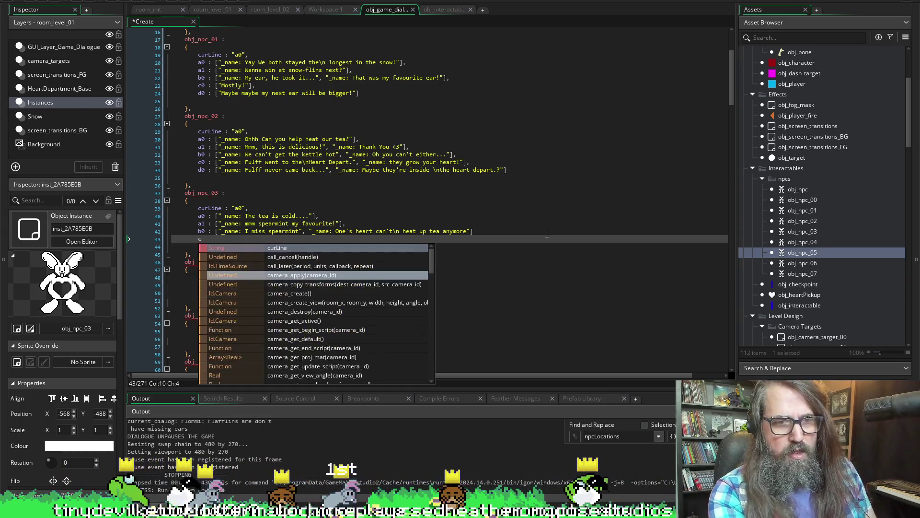
pyautogui.press('BackSpace')
pyautogui.write('d')
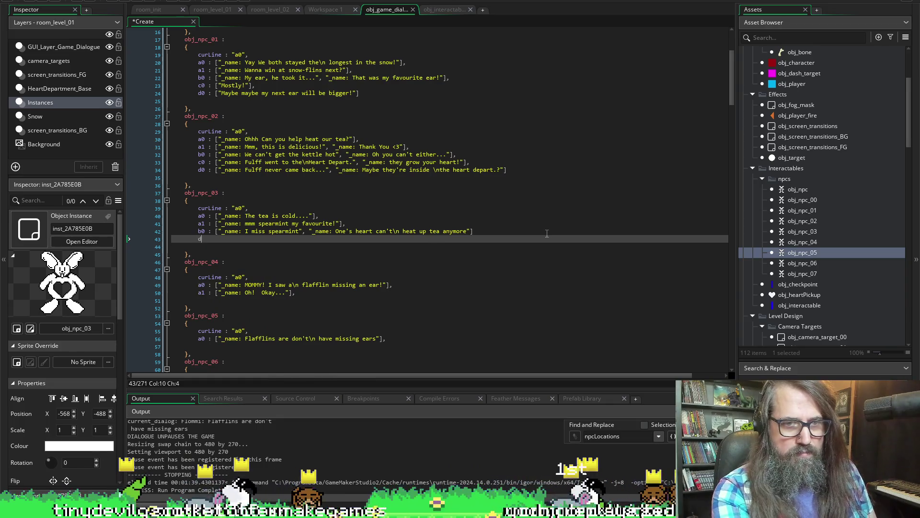
pyautogui.press('BackSpace')
pyautogui.write('c')
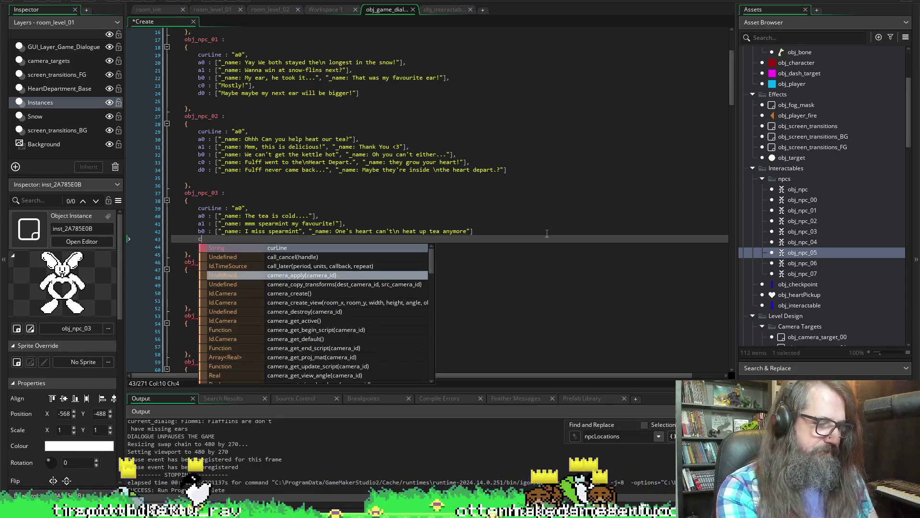
pyautogui.write('0 :')
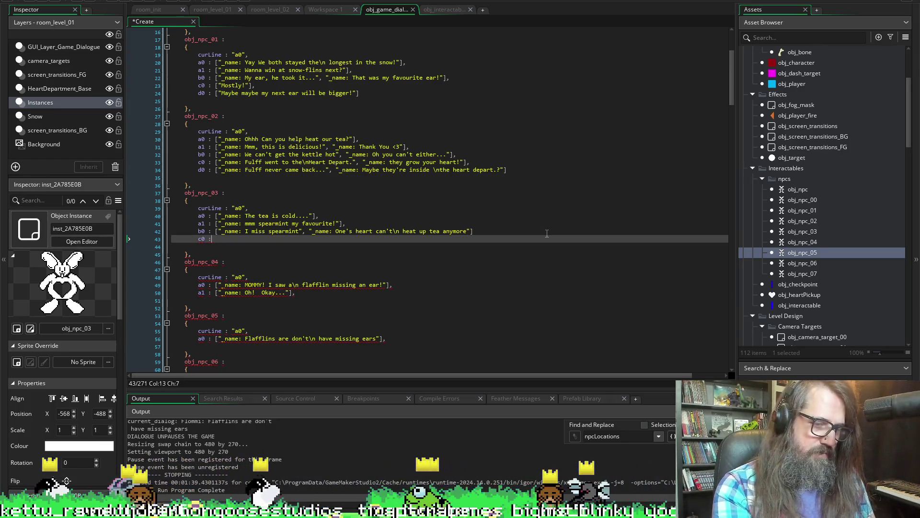
pyautogui.write(' [')
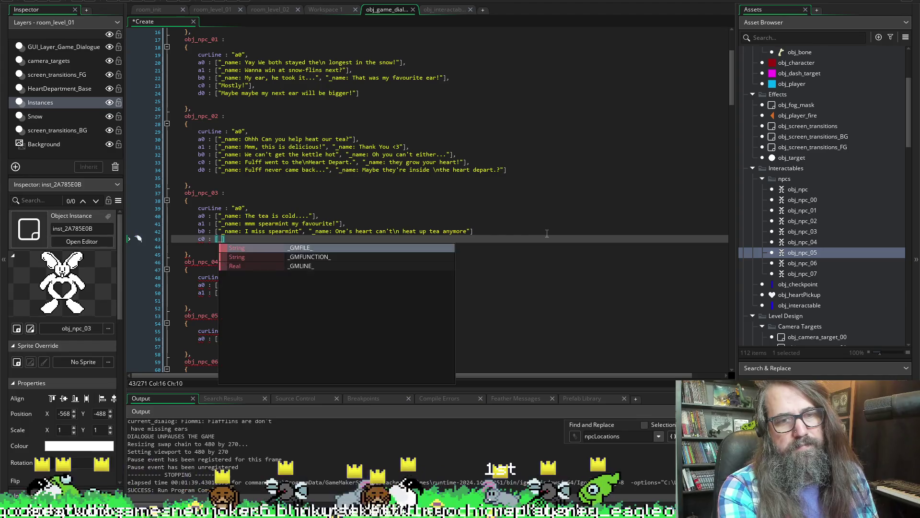
pyautogui.write(' m')
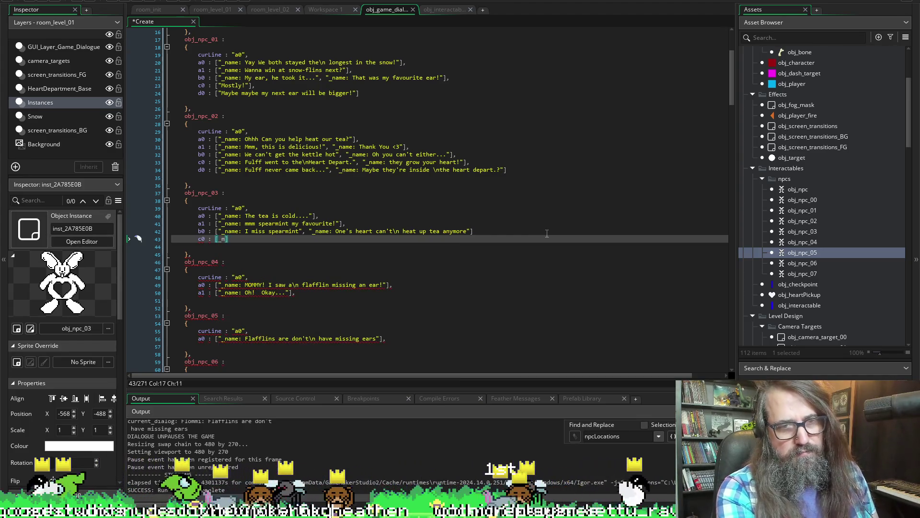
pyautogui.press('BackSpace')
pyautogui.press('BackSpace')
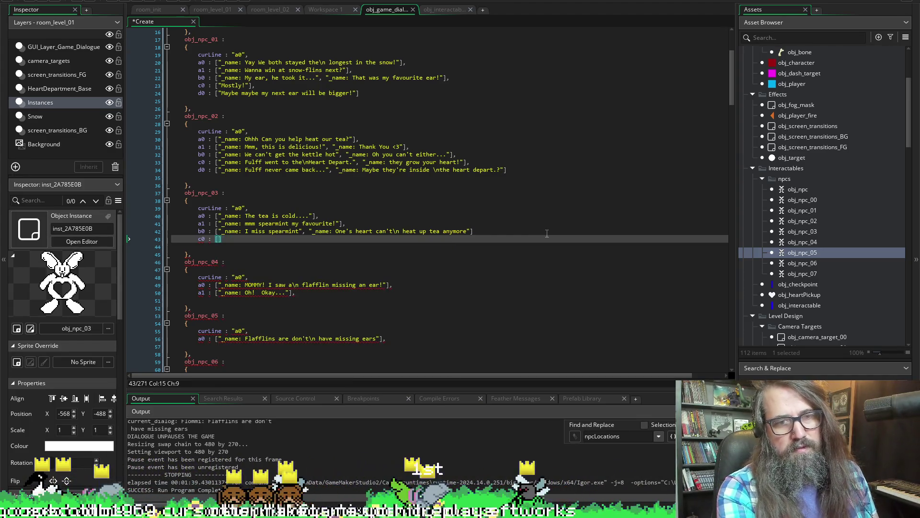
pyautogui.write('""')
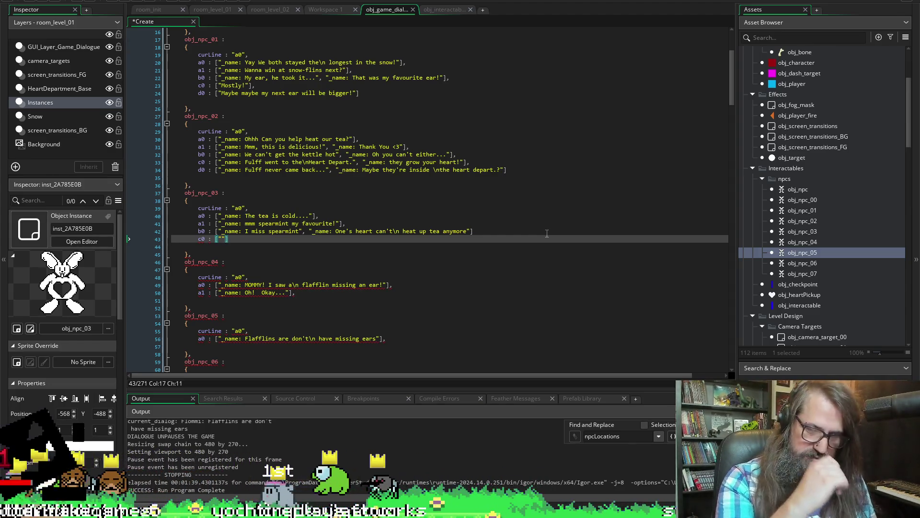
pyautogui.press('Left')
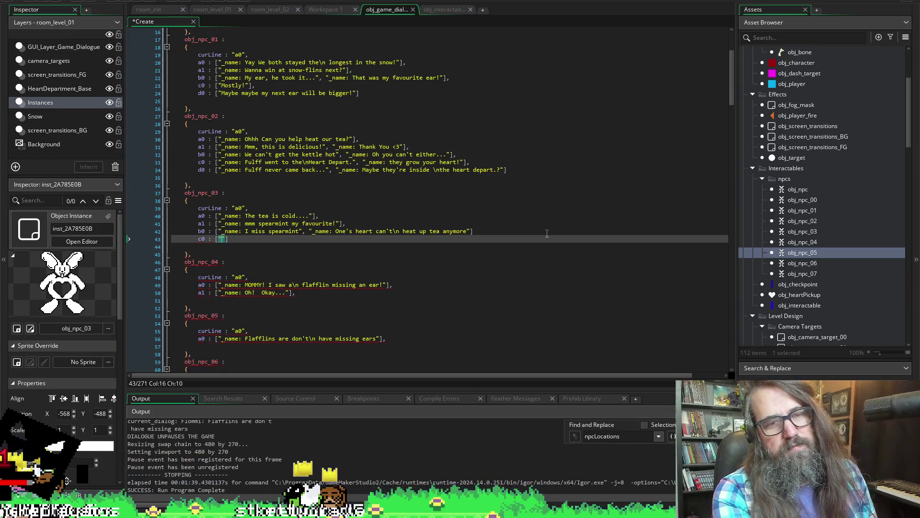
pyautogui.write('_')
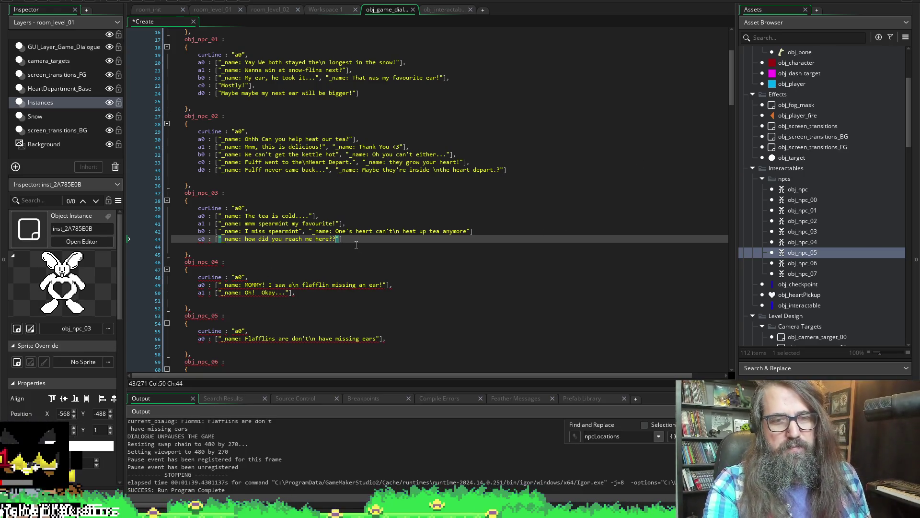
pyautogui.press('BackSpace')
pyautogui.press('BackSpace')
pyautogui.press('BackSpace')
pyautogui.write('Fulff')
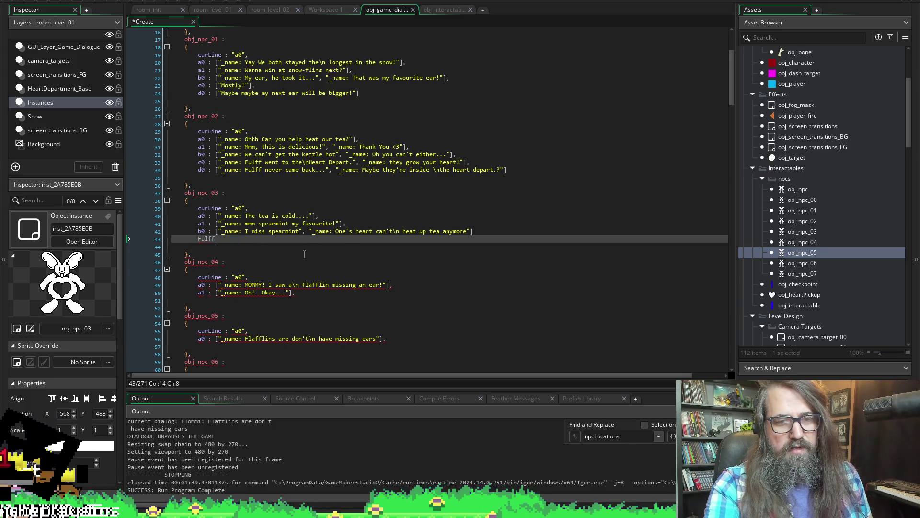
pyautogui.hotkey('ctrl', 'z')
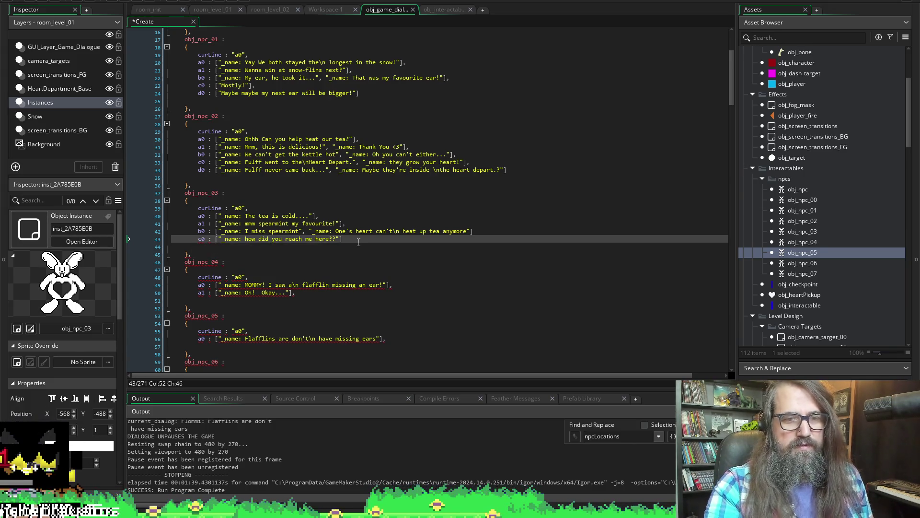
# Step: Duplicate c0 as a d0 line, add trailing commas to obj_npc_03's b0–d0 lines, and save
pyautogui.hotkey('ctrl', 'd')
pyautogui.press('Home')
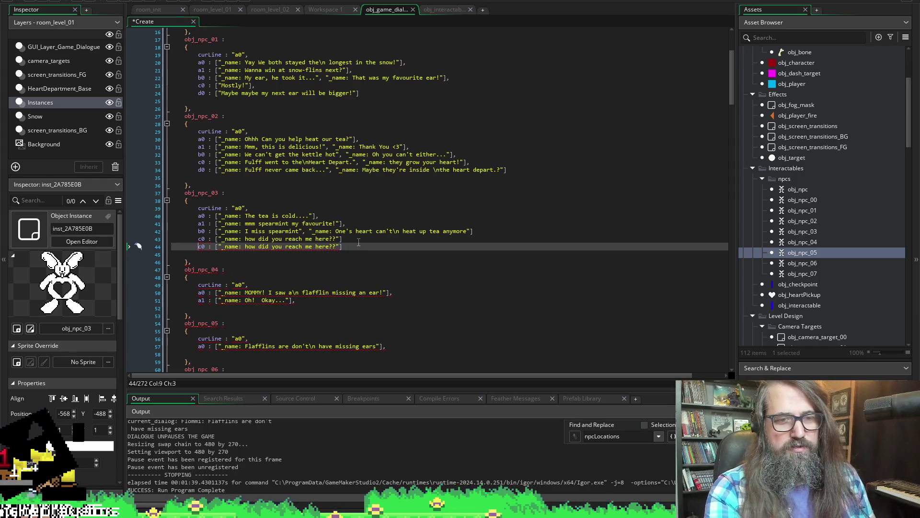
pyautogui.press('Delete')
pyautogui.write('d')
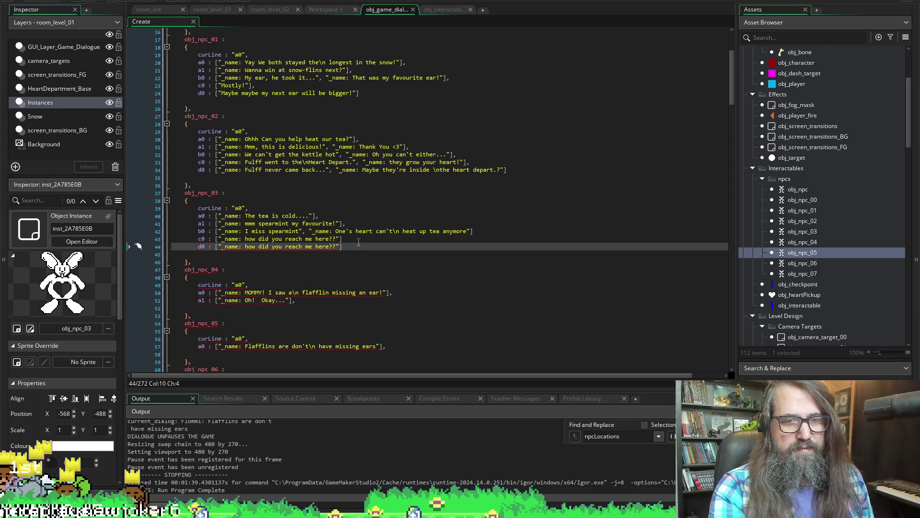
pyautogui.press('Up')
pyautogui.press('Up')
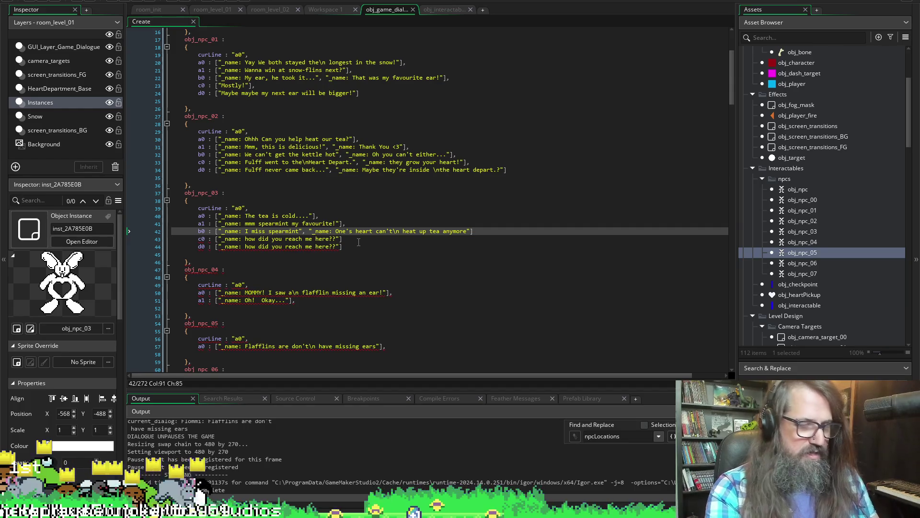
pyautogui.write(',')
pyautogui.press('Down')
pyautogui.write(',')
pyautogui.press('Down')
pyautogui.write(',')
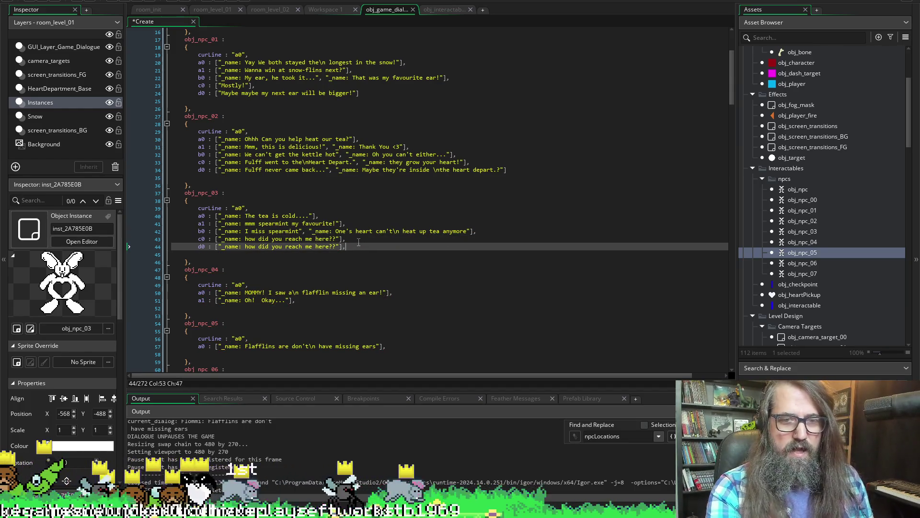
pyautogui.hotkey('ctrl', 's')
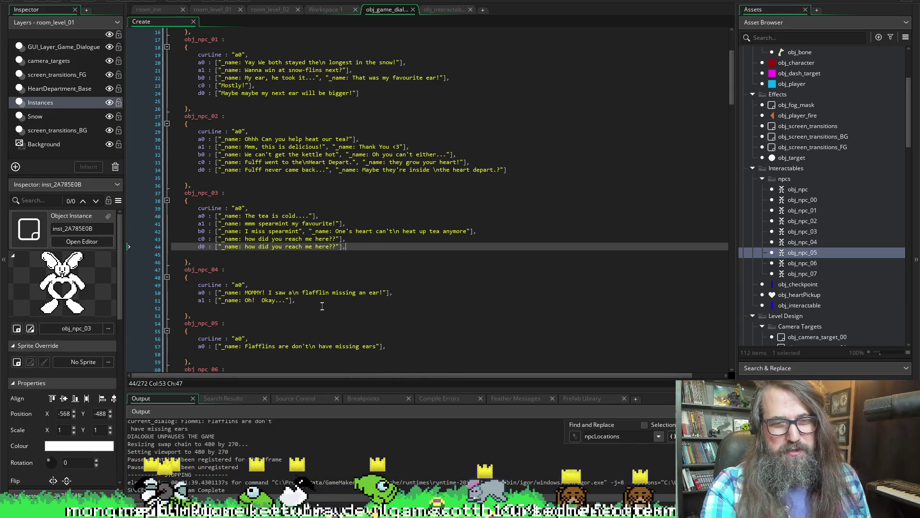
pyautogui.scroll(-3, 314, 183)
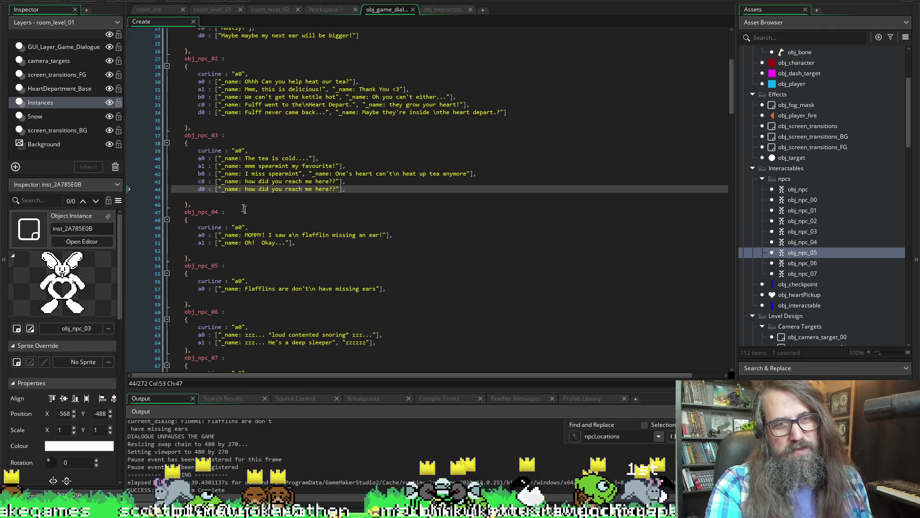
pyautogui.scroll(-2, 305, 255)
# Step: Add "!" to obj_npc_04's first line and paste obj_npc_03's b0, c0 and d0 lines after its a1 line
pyautogui.click(317, 196)
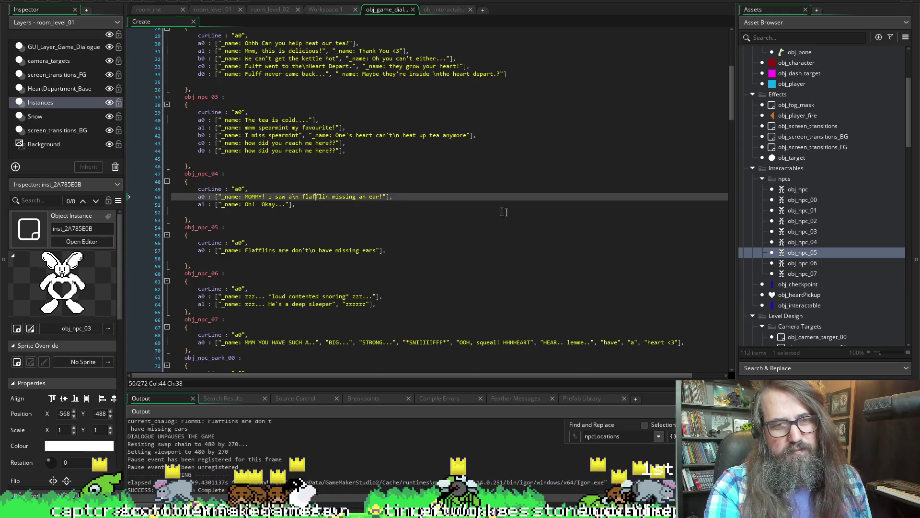
pyautogui.write('!')
pyautogui.press('End')
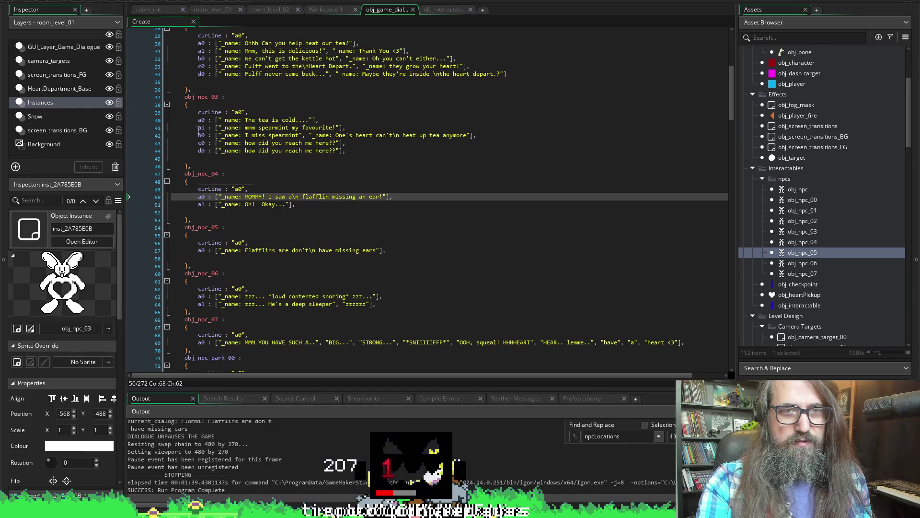
pyautogui.moveTo(195, 135); pyautogui.dragTo(353, 151)
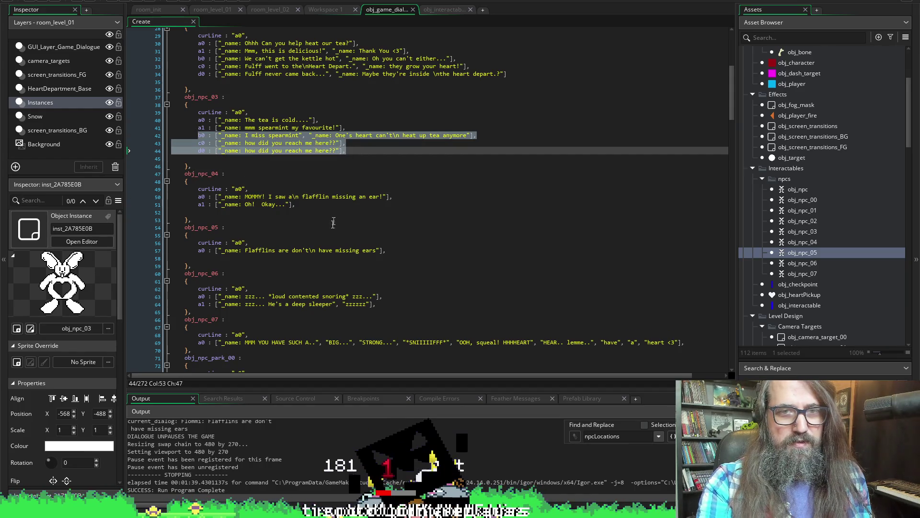
pyautogui.click(312, 207)
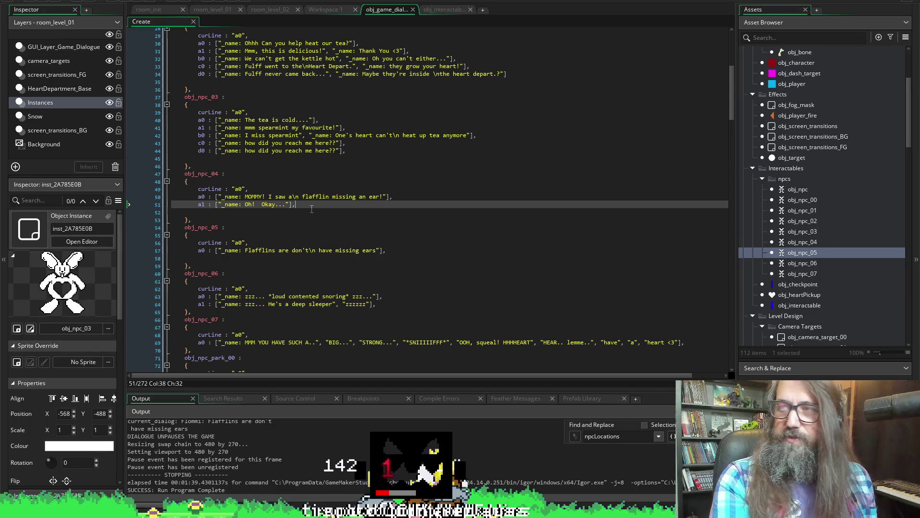
pyautogui.press('Return')
pyautogui.write('b0 : ["_name: I miss spearmint", "_name: One\'s heart can\'t\\n heat up tea anymore"], \t\tc0 : ["_name: how did you reach me here??"], \t\td0 : ["_name: how did you reach me here??"],')
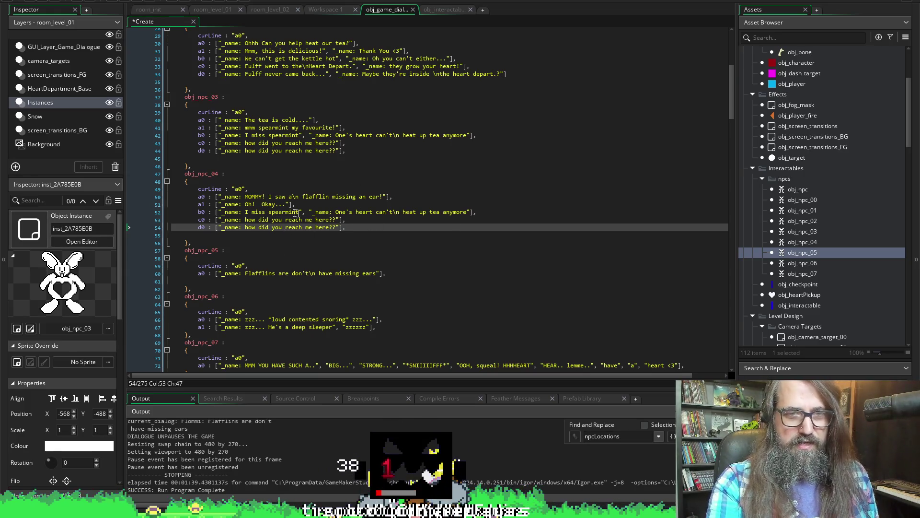
# Step: Replace "I miss spearmint" in obj_npc_04's b0 line with "Mommy, now YOUR"
pyautogui.doubleClick(266, 212)
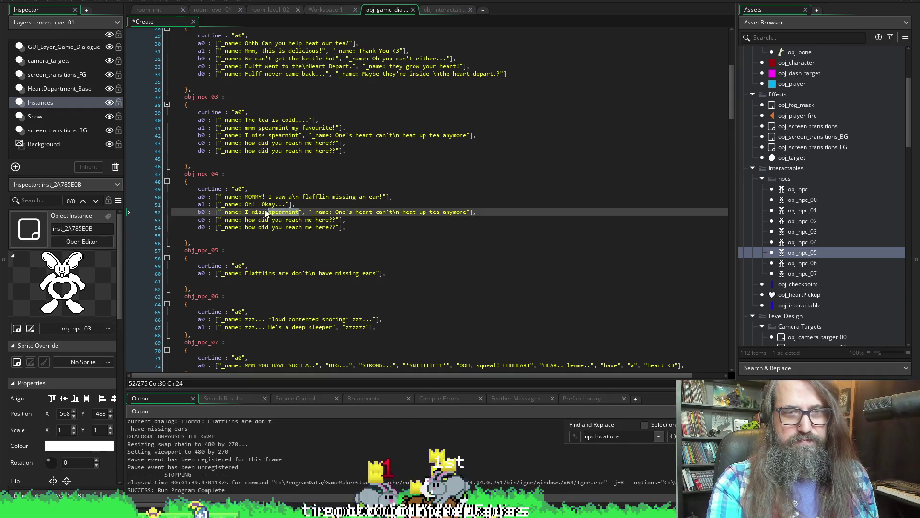
pyautogui.write('Mommy')
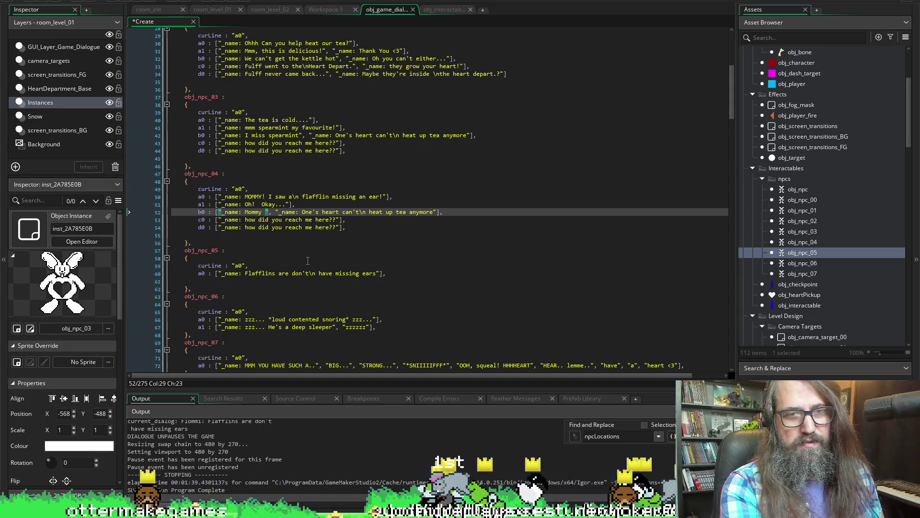
pyautogui.press('BackSpace')
pyautogui.press('BackSpace')
pyautogui.press('BackSpace')
pyautogui.write('my y')
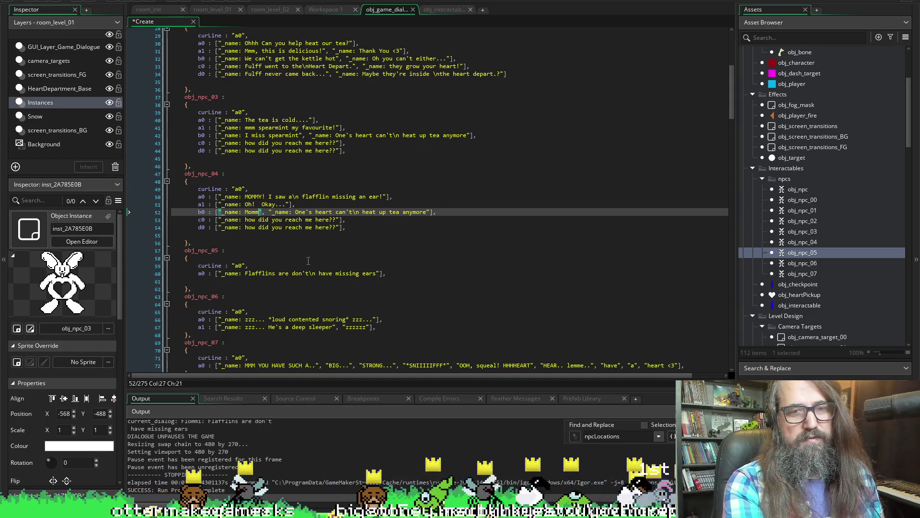
pyautogui.press('BackSpace')
pyautogui.press('BackSpace')
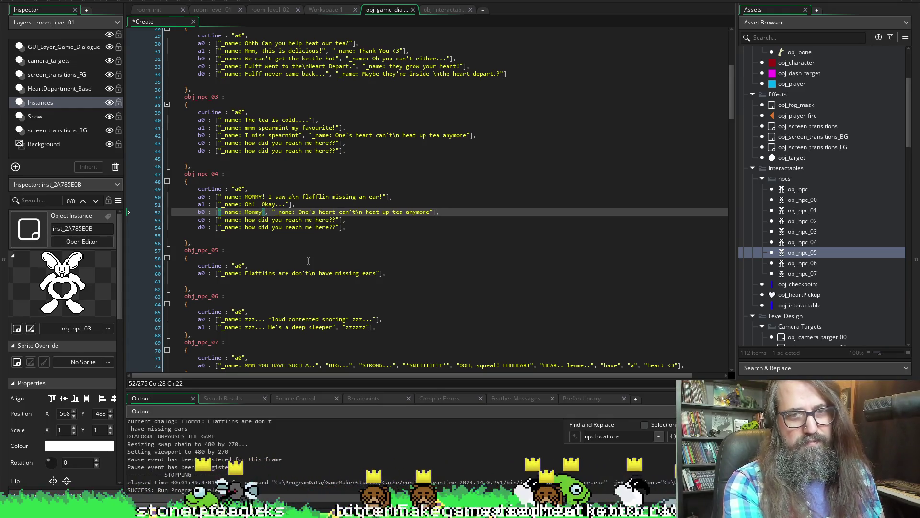
pyautogui.write(', now you')
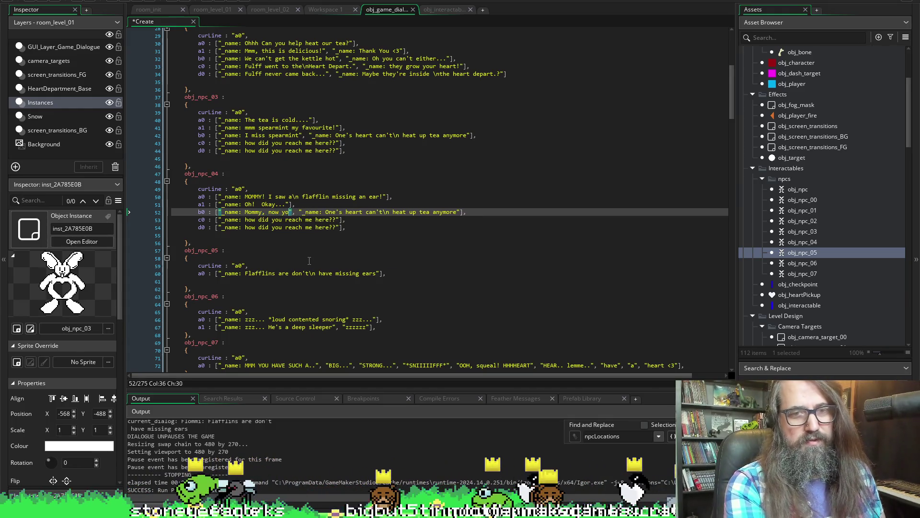
pyautogui.press('BackSpace')
pyautogui.press('BackSpace')
pyautogui.write('YOUR ea')
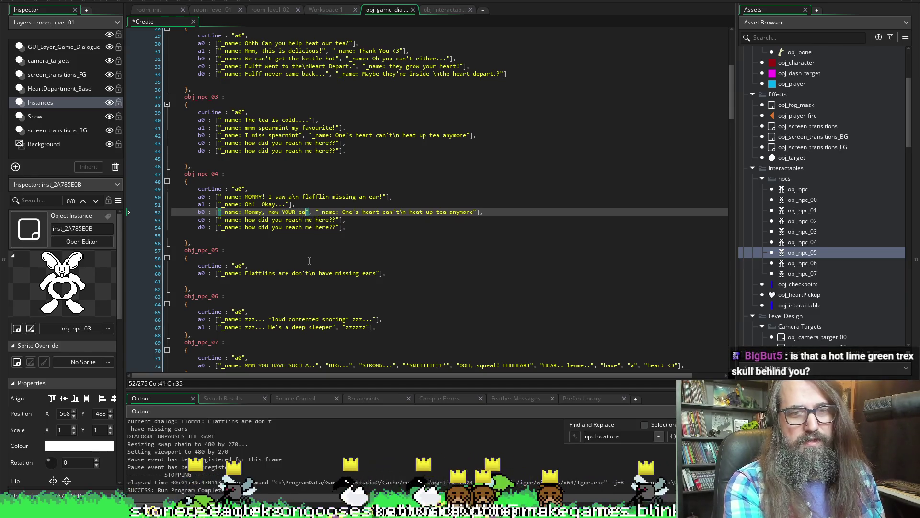
pyautogui.write('r is missing!')
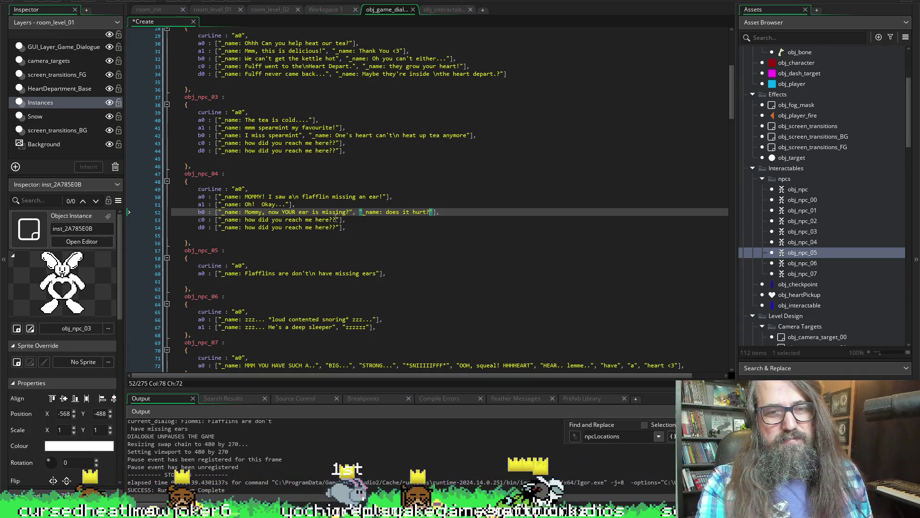
# Step: Replace obj_npc_04's c0 dialogue text so it begins with "Now"
pyautogui.moveTo(338, 219); pyautogui.dragTo(217, 220)
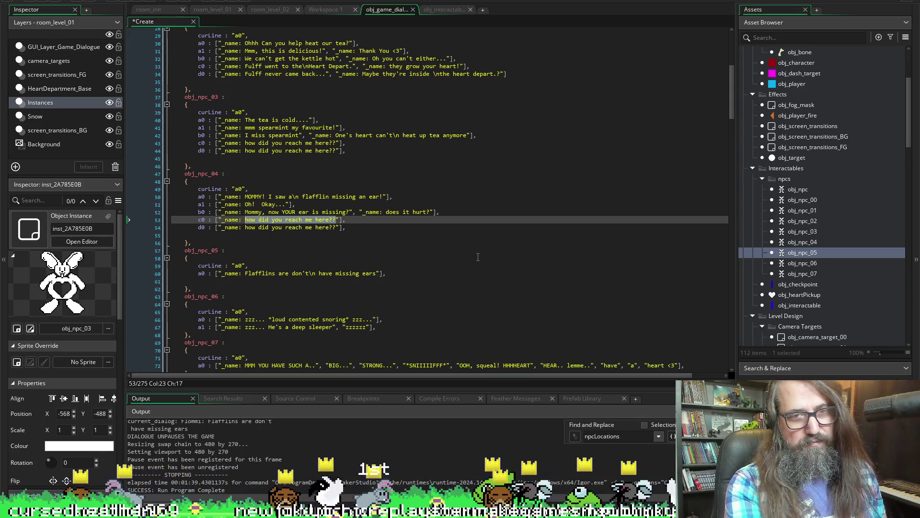
pyautogui.write('Now b')
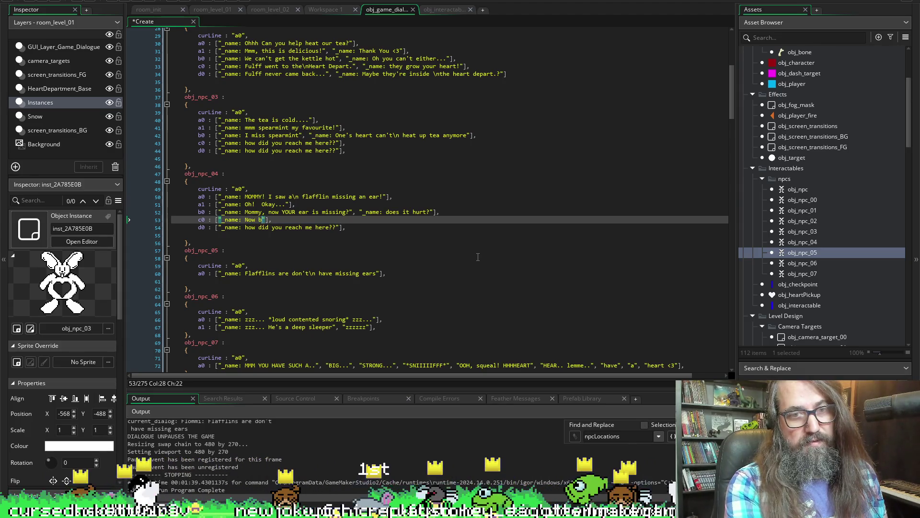
pyautogui.press('BackSpace')
pyautogui.press('BackSpace')
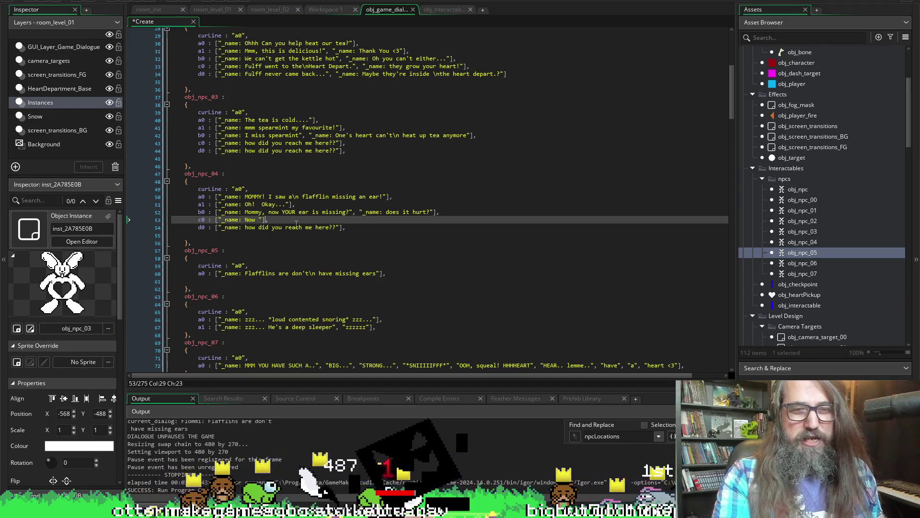
pyautogui.write('",')
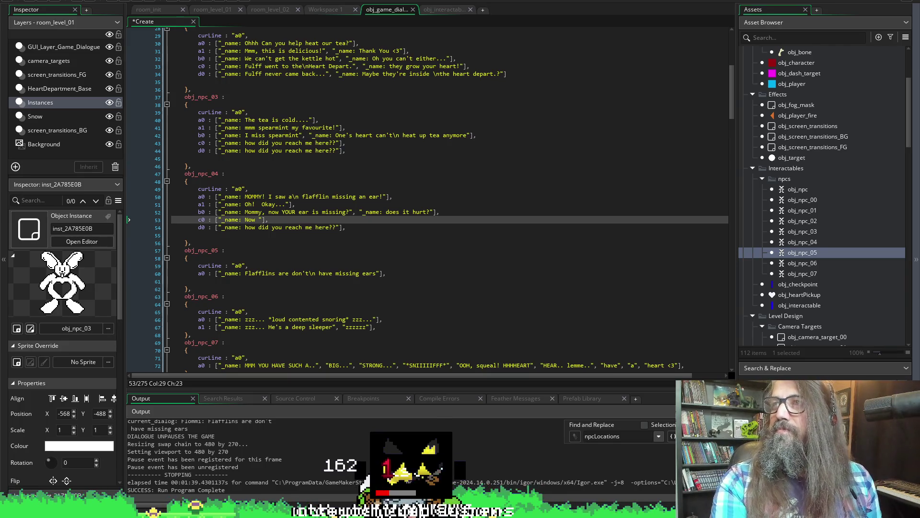
# Step: Move the popped-up meme browser window aside and return to GameMaker
pyautogui.hotkey('alt', 'Tab')
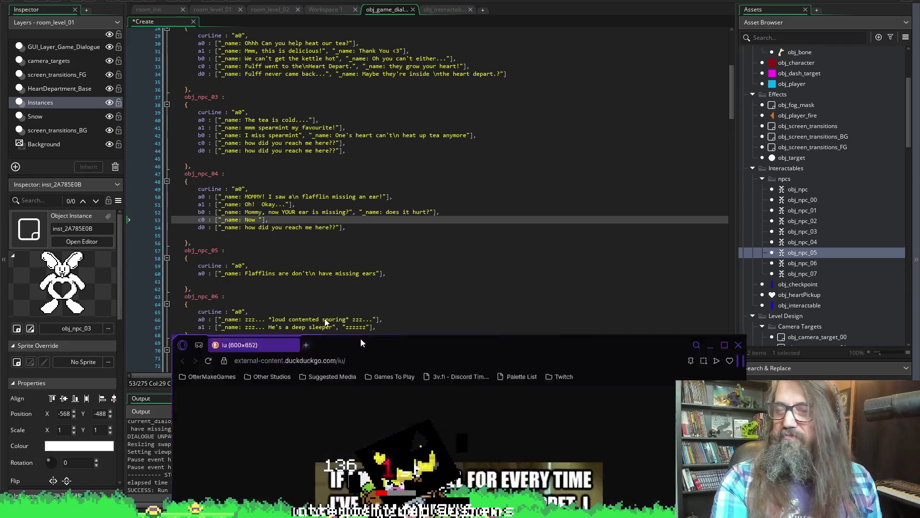
pyautogui.moveTo(358, 40)
pyautogui.mouseDown()
pyautogui.moveTo(385, 38)
pyautogui.moveTo(391, 16)
pyautogui.moveTo(403, 11)
pyautogui.moveTo(820, 158)
pyautogui.moveTo(919, 166)
pyautogui.mouseUp()
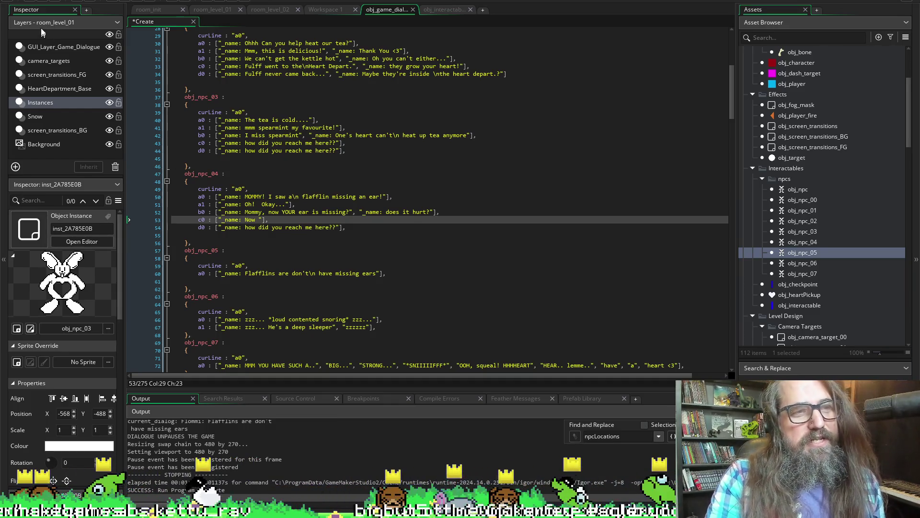
# Step: Save the Create event and rework obj_npc_04's c0 line to "My ears are gone now too...", "at least it didn't"
pyautogui.hotkey('ctrl', 's')
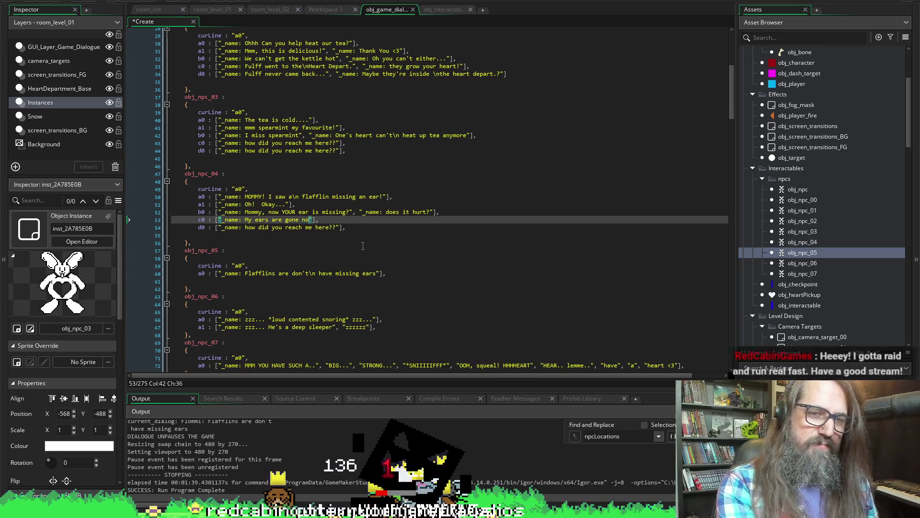
pyautogui.write('ne now too...", "at l')
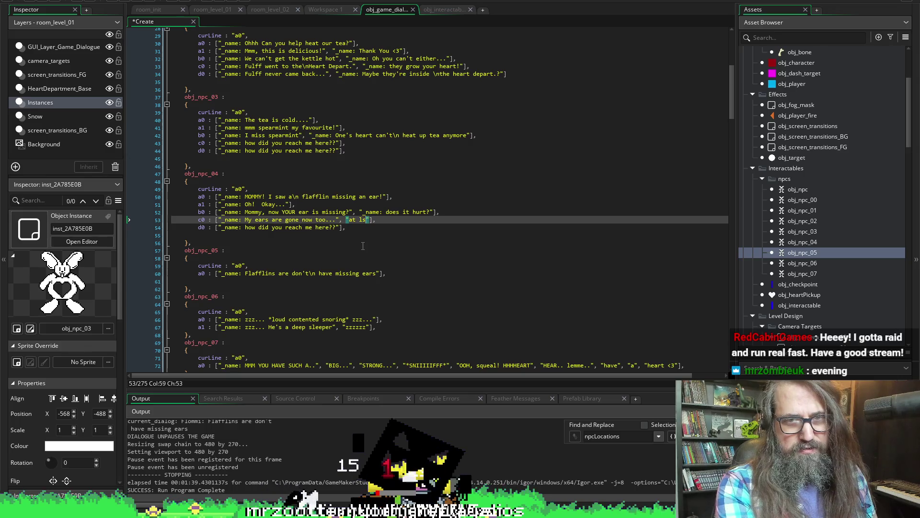
pyautogui.write('st it')
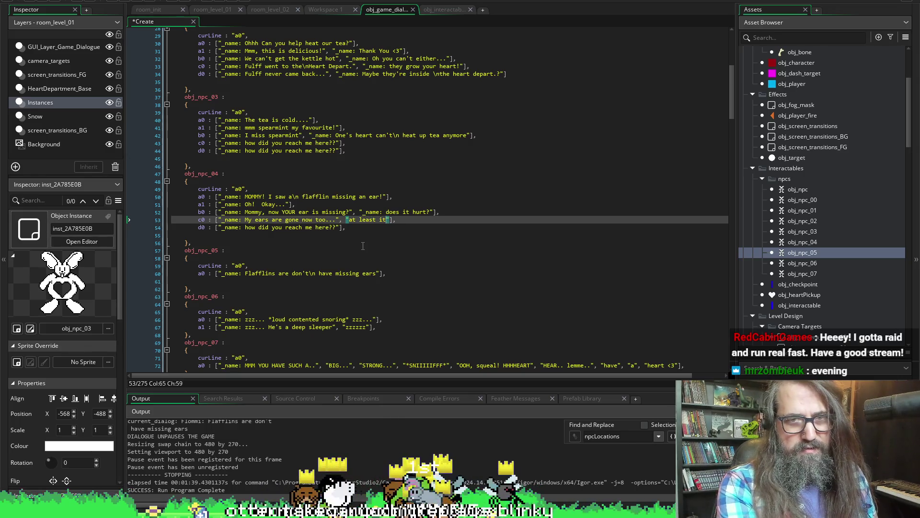
pyautogui.write('doesn')
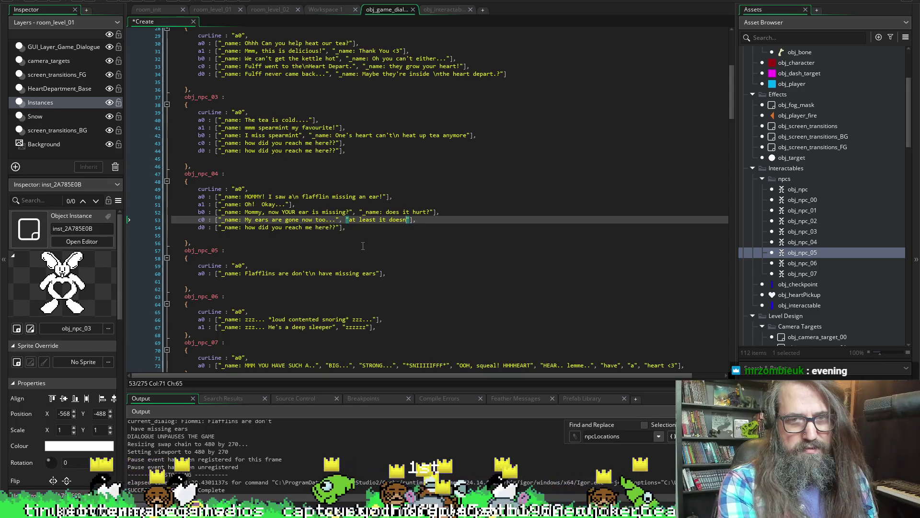
pyautogui.write("'t")
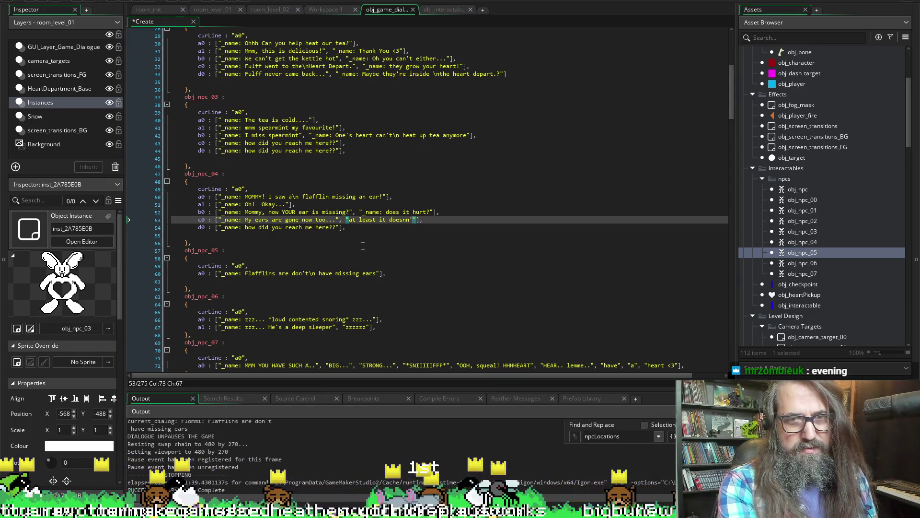
pyautogui.press('BackSpace')
pyautogui.press('BackSpace')
pyautogui.press('BackSpace')
pyautogui.write("dn't ")
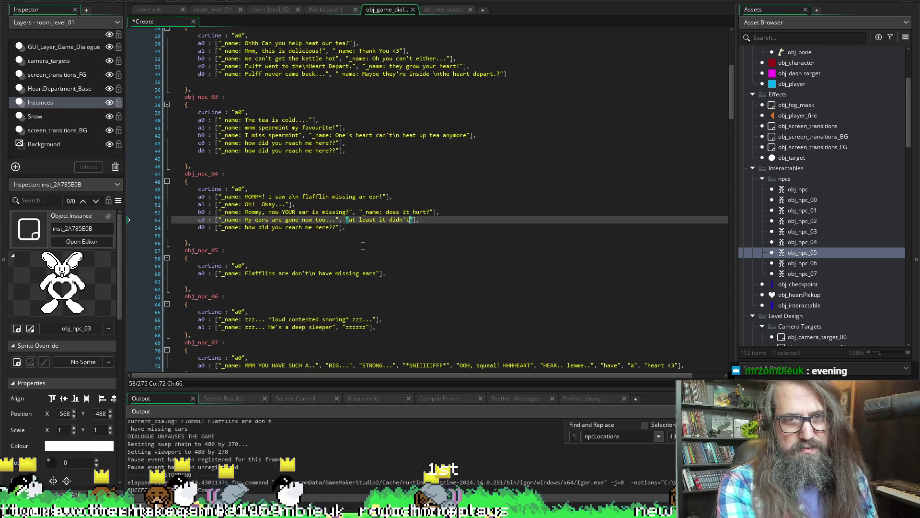
pyautogui.write('urt?')
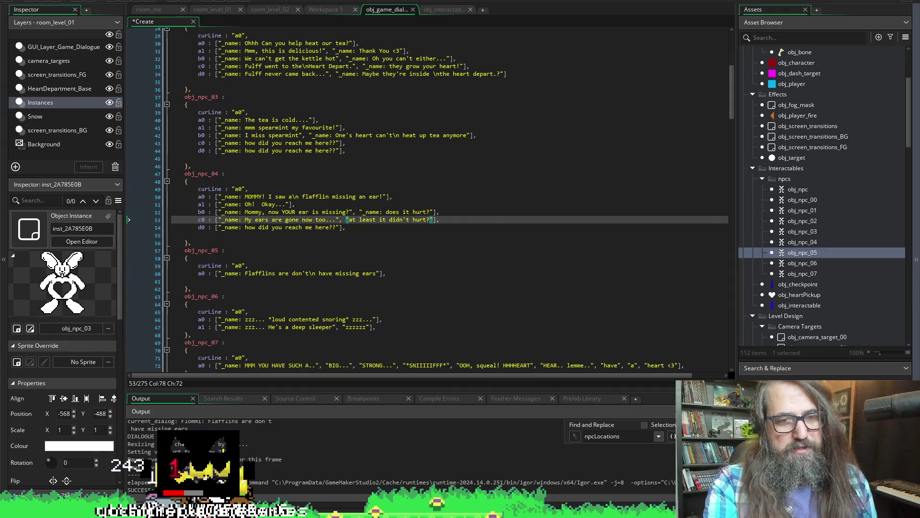
# Step: Drag the Twitch clip window up so it covers the GameMaker editor
pyautogui.moveTo(637, 250)
pyautogui.mouseDown()
pyautogui.moveTo(457, 2)
pyautogui.moveTo(402, 44)
pyautogui.moveTo(381, 0)
pyautogui.mouseUp()
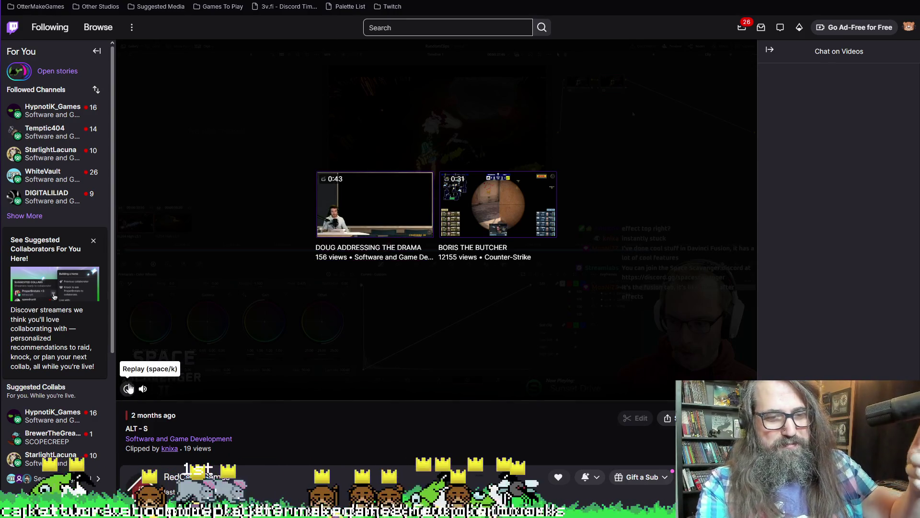
# Step: Replay the Twitch clip from the start before returning to GameMaker
pyautogui.click(128, 389)
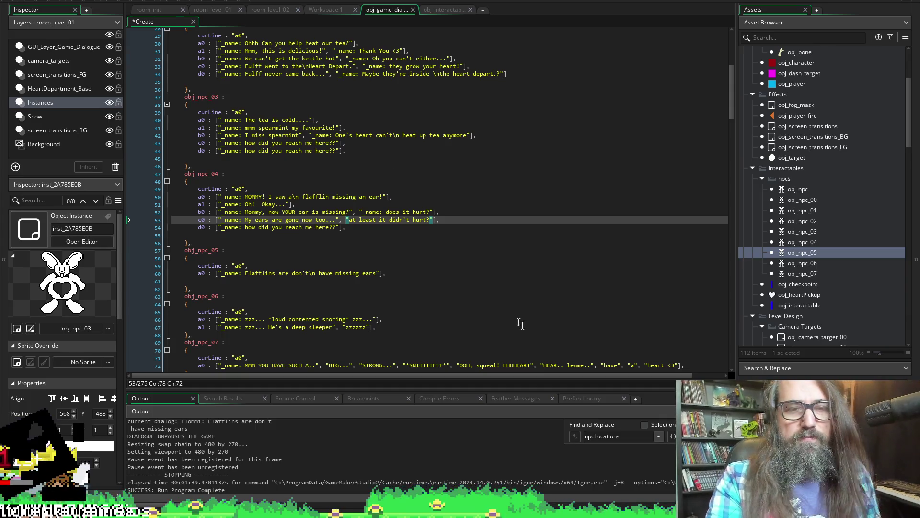
pyautogui.scroll(3, 311, 227)
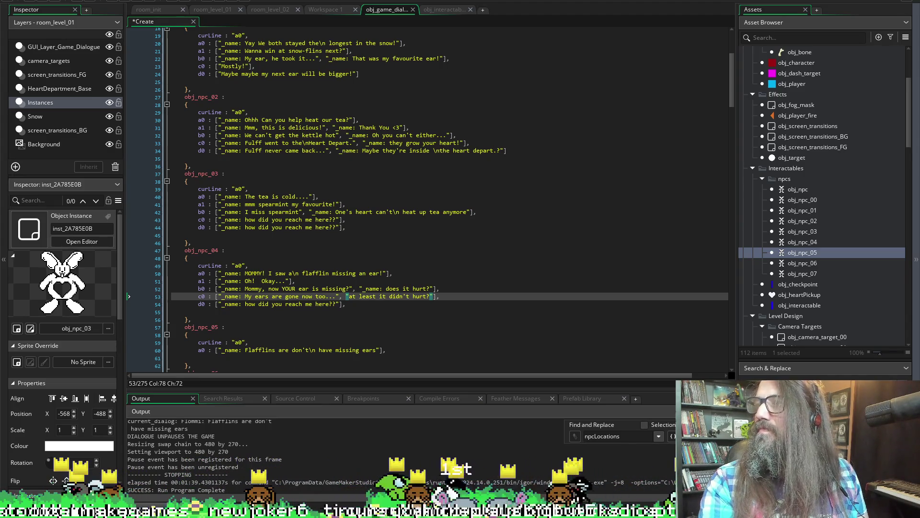
# Step: Switch from GameMaker to the browser showing the Animula Nook Playtester page
pyautogui.hotkey('alt', 'Tab')
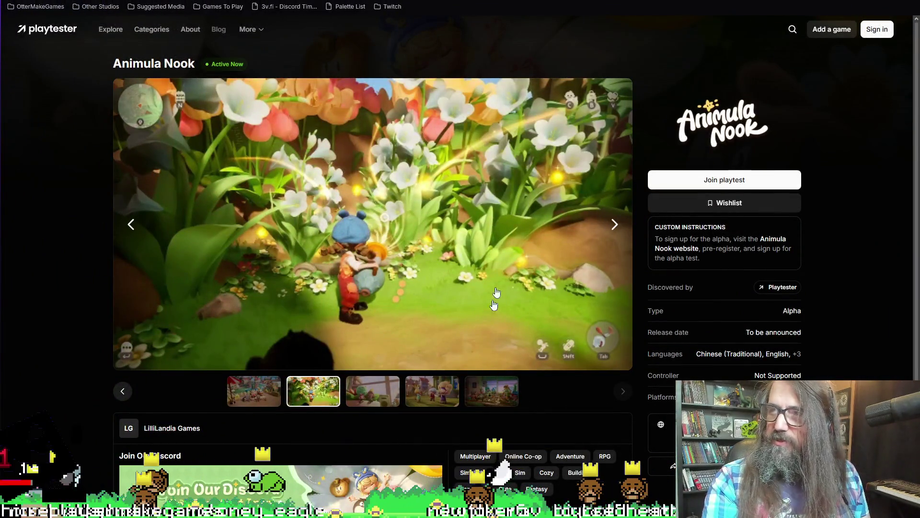
# Step: Browse the Playtester gallery images, then play the Animula Nook Gameplay Trailer full screen
pyautogui.click(391, 389)
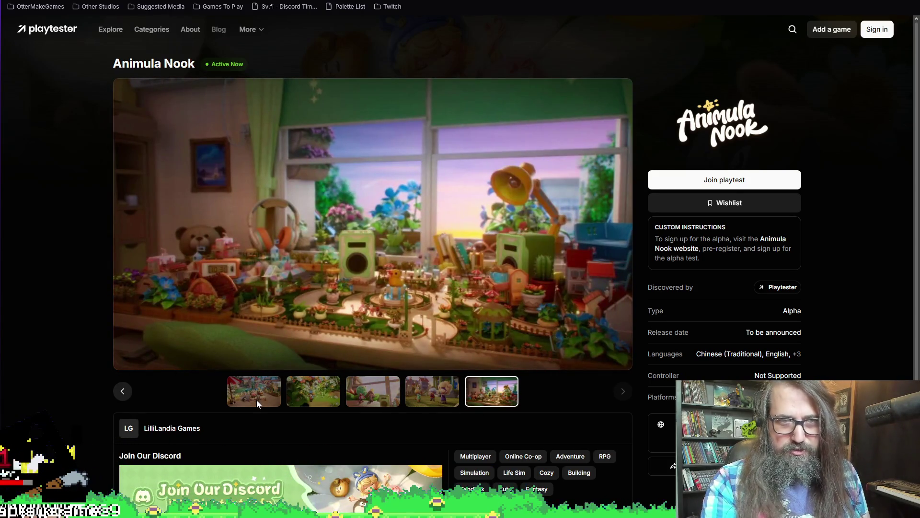
pyautogui.click(257, 400)
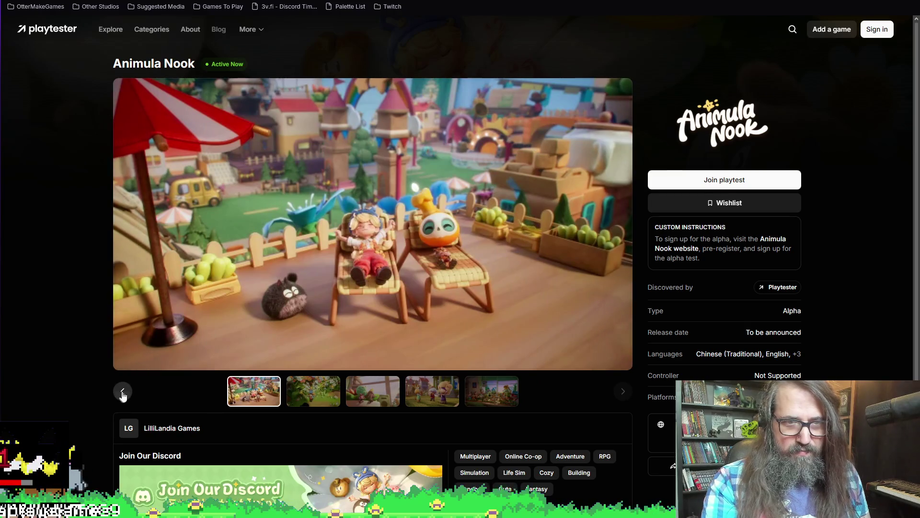
pyautogui.click(123, 393)
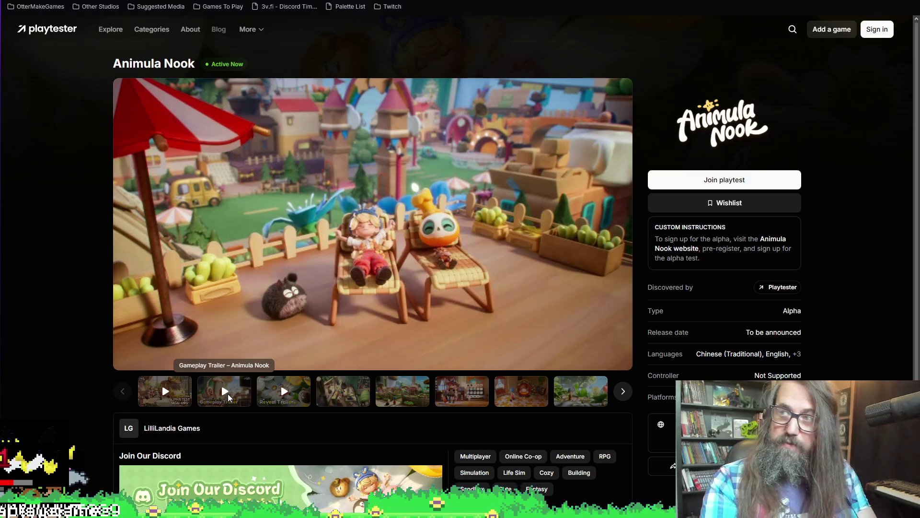
pyautogui.click(228, 393)
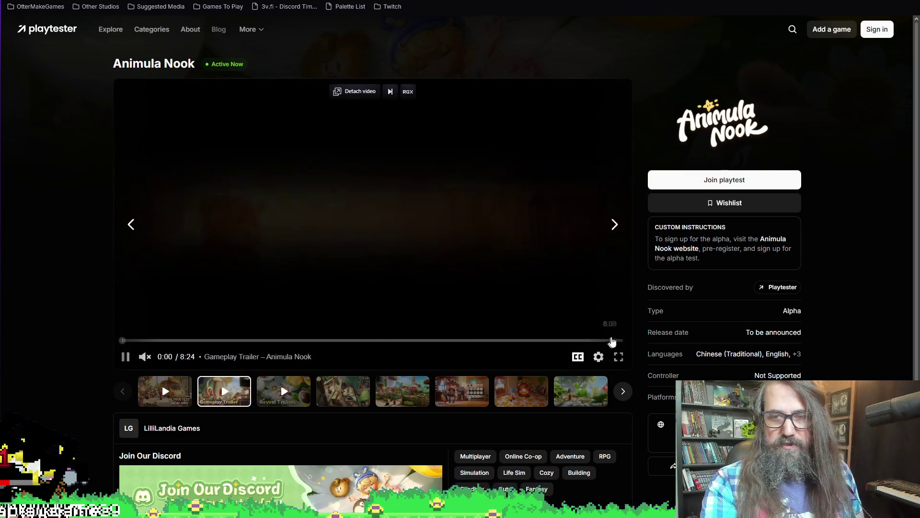
pyautogui.click(619, 356)
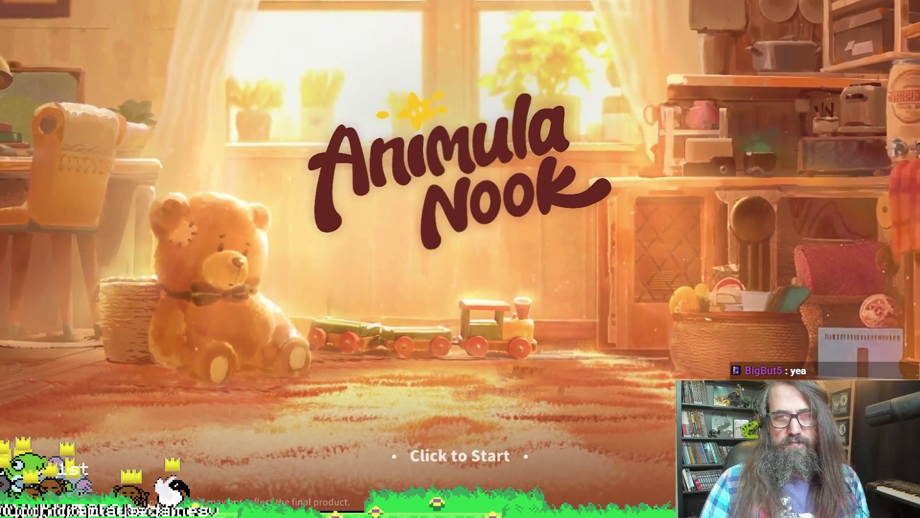
# Step: Start Animula Nook from the Click to Start title screen
pyautogui.press('Return')
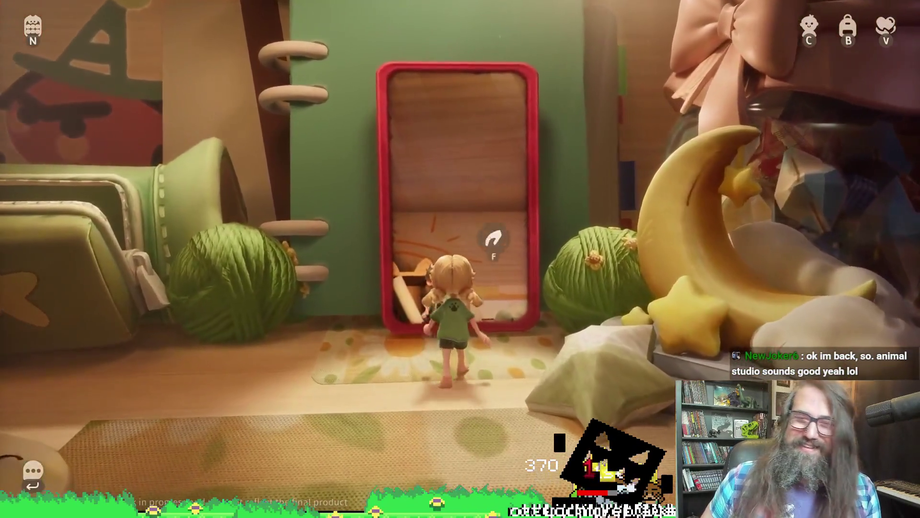
# Step: At the mirror, keep the first skin tone and choose blonde braided pigtails for the hair
pyautogui.press('f')
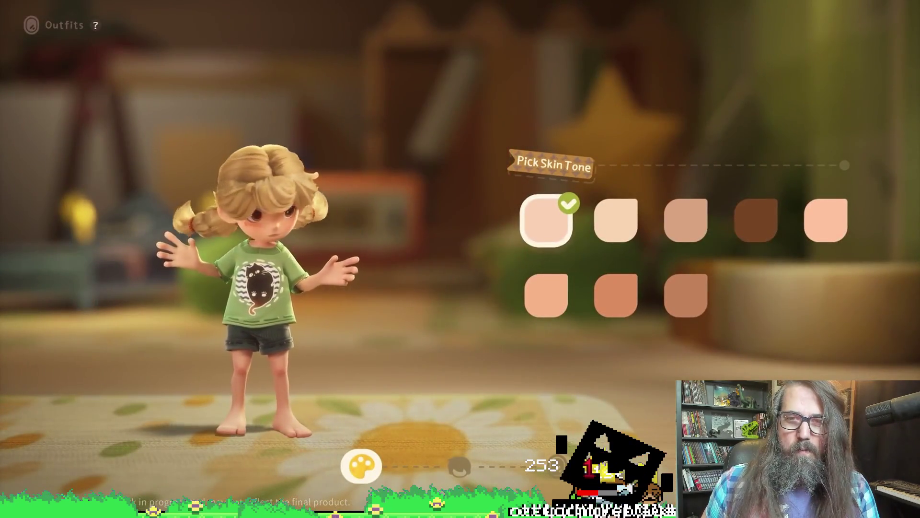
pyautogui.press('Right')
pyautogui.press('Right')
pyautogui.press('Right')
pyautogui.press('Left')
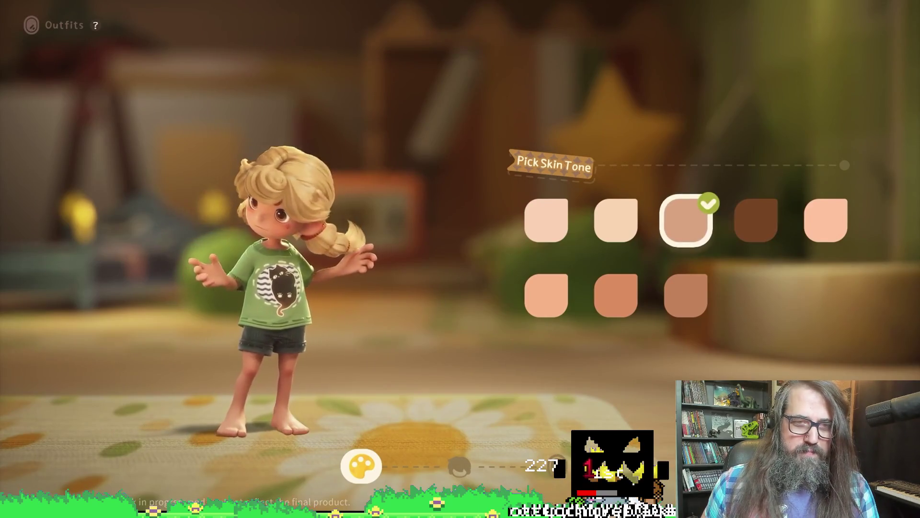
pyautogui.press('Left')
pyautogui.press('Left')
pyautogui.press('Return')
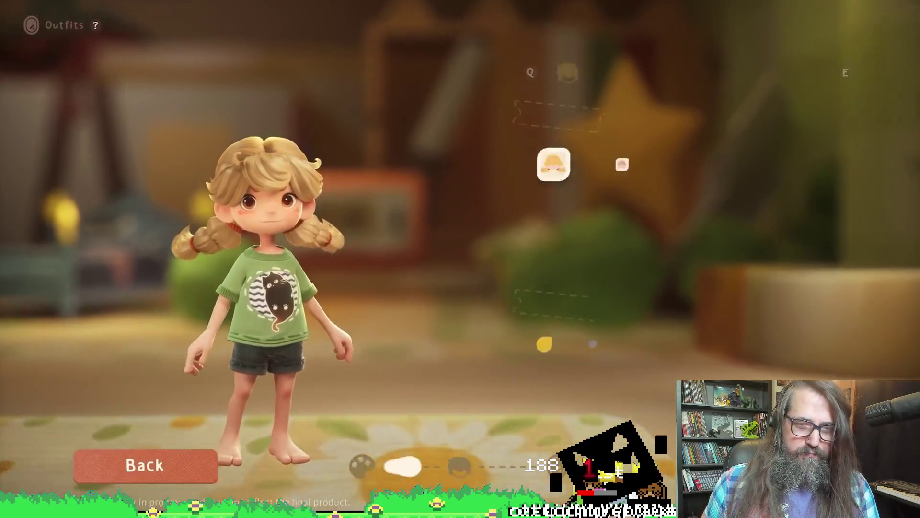
pyautogui.press('Right')
pyautogui.press('Right')
pyautogui.press('Right')
pyautogui.press('Right')
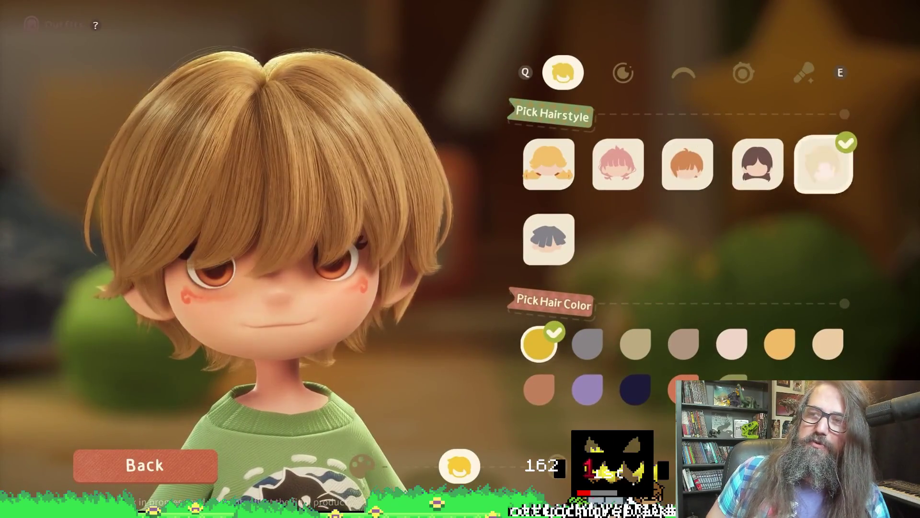
pyautogui.press('Down')
pyautogui.press('Right')
pyautogui.press('Right')
pyautogui.press('Right')
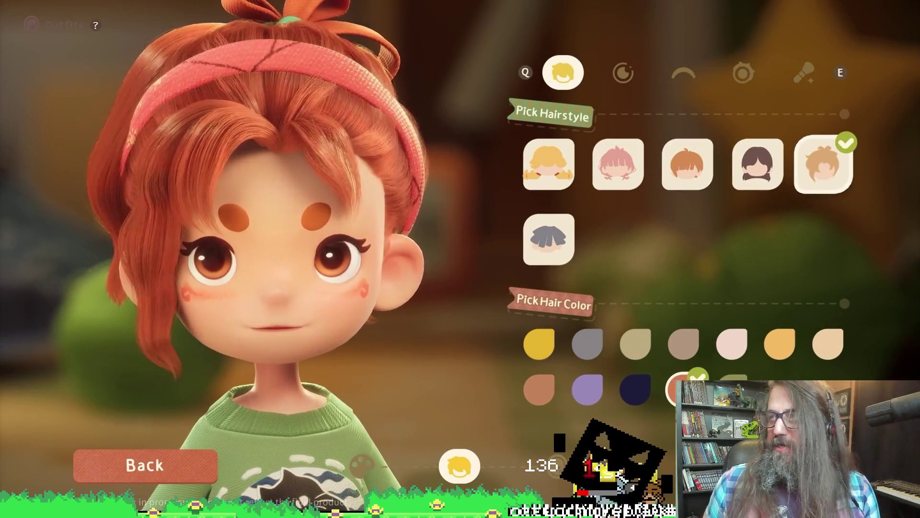
pyautogui.press('Left')
pyautogui.press('Left')
pyautogui.press('Left')
pyautogui.press('Down')
pyautogui.press('Down')
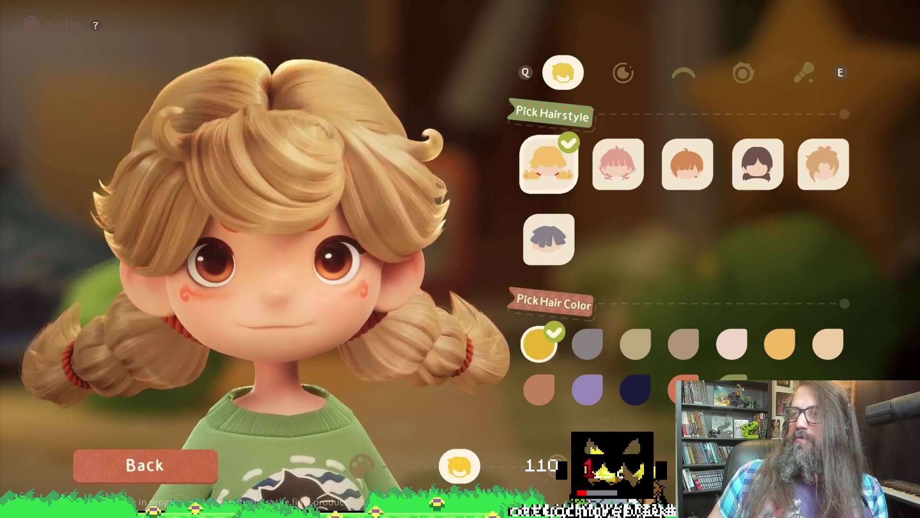
# Step: Give the character brown eyes and the red overalls outfit, then confirm the look
pyautogui.press('e')
pyautogui.press('Right')
pyautogui.press('Right')
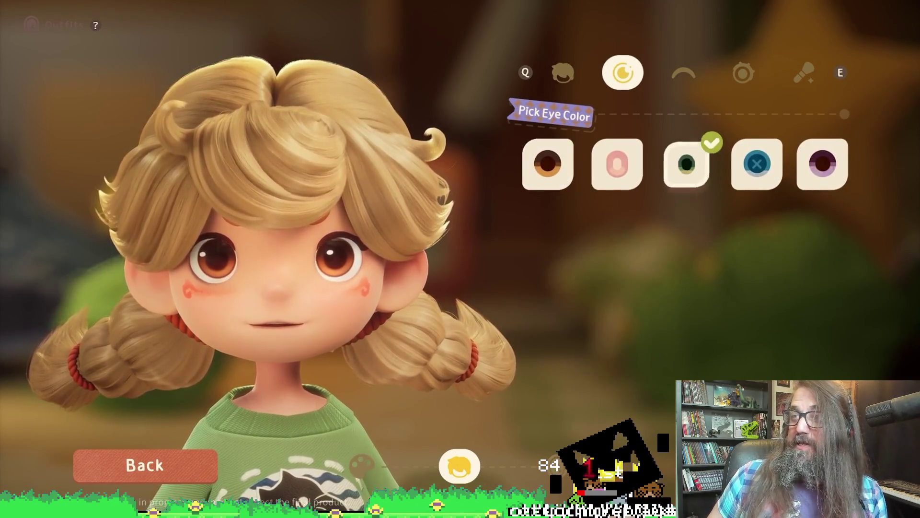
pyautogui.press('Left')
pyautogui.press('Left')
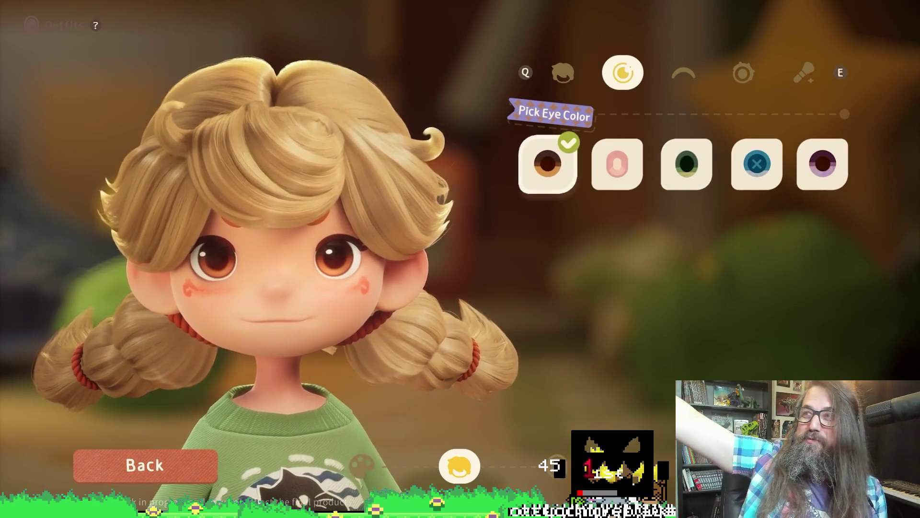
pyautogui.press('Return')
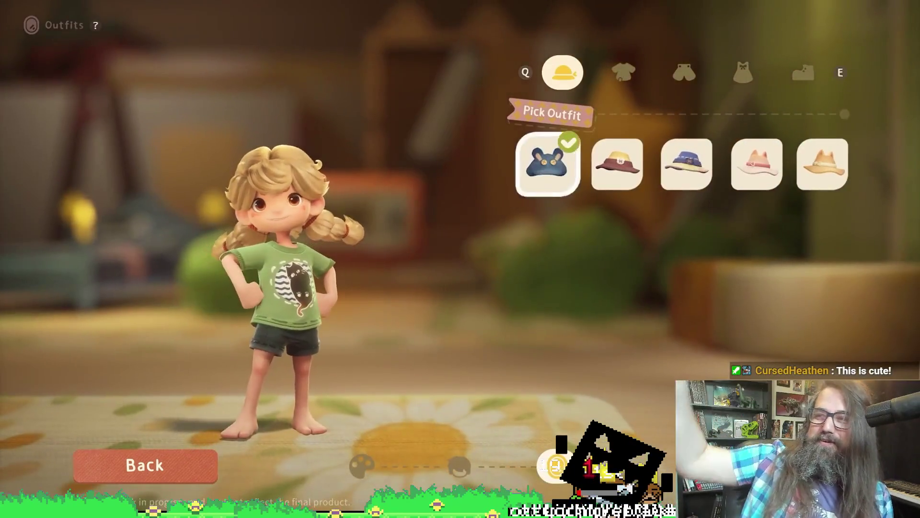
pyautogui.press('e')
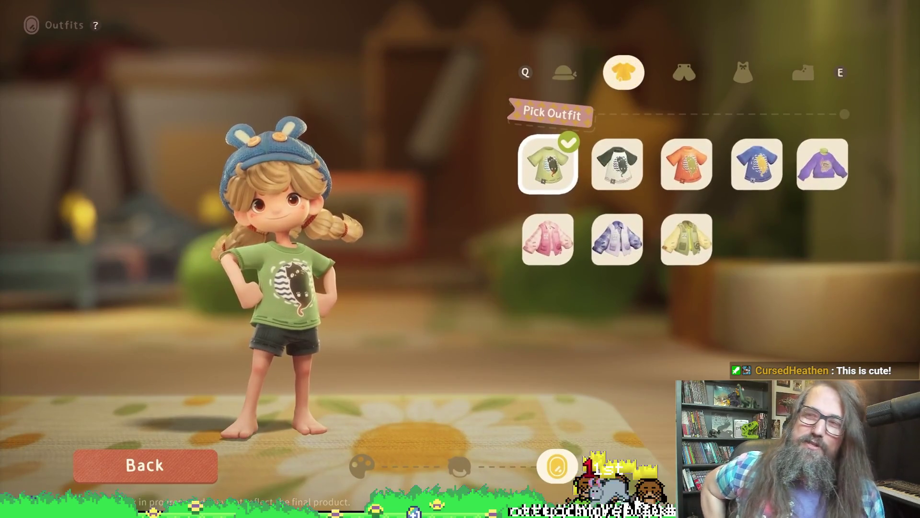
pyautogui.press('Left')
pyautogui.press('e')
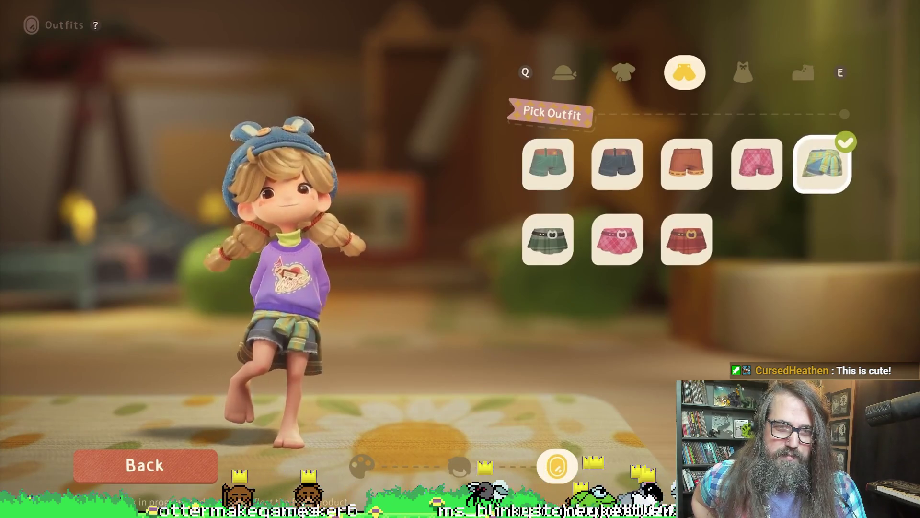
pyautogui.press('e')
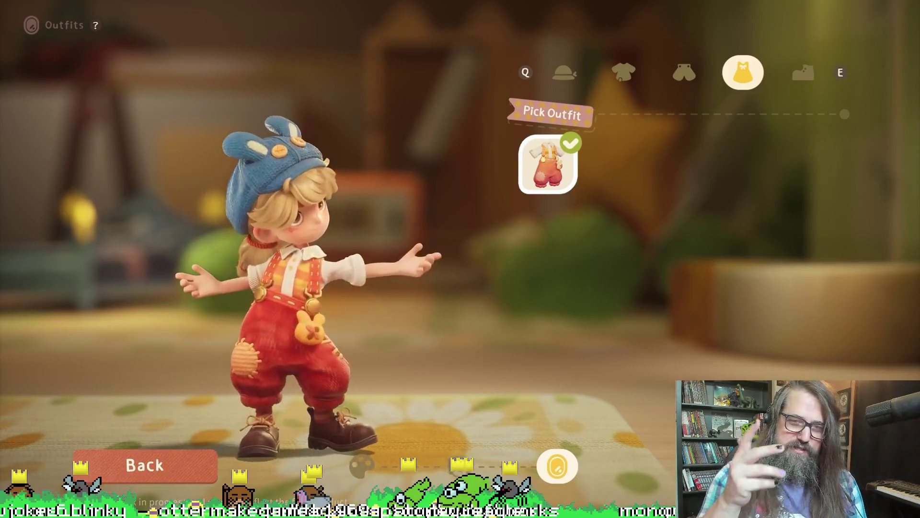
pyautogui.press('Return')
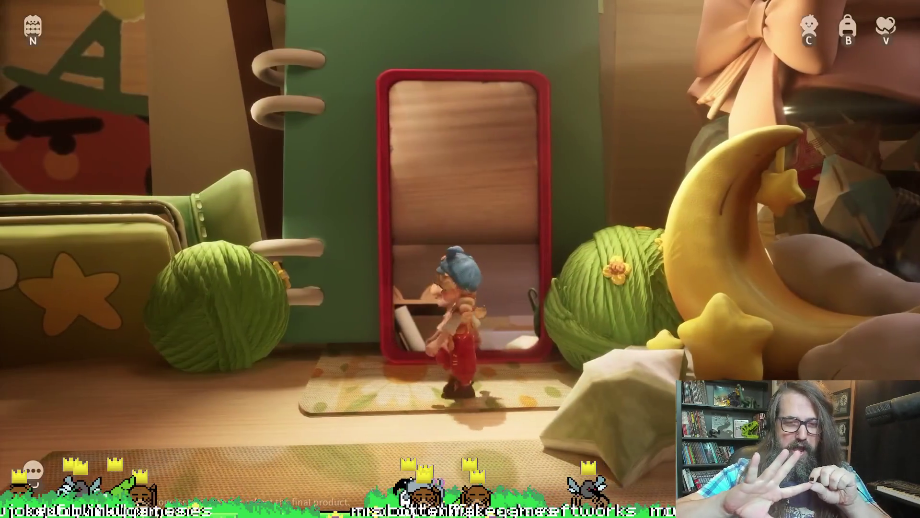
# Step: Walk the character from the mirror across the room to the drawing board
pyautogui.press('w')
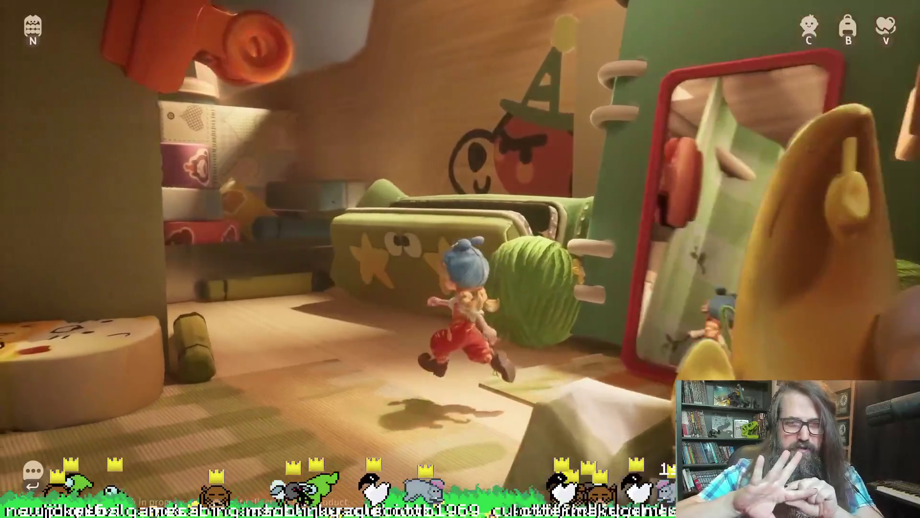
pyautogui.press('w')
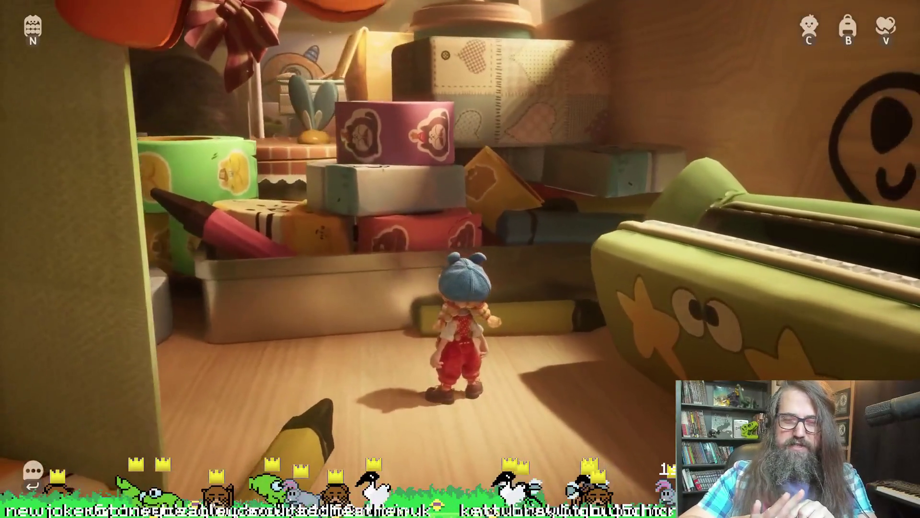
pyautogui.press('w')
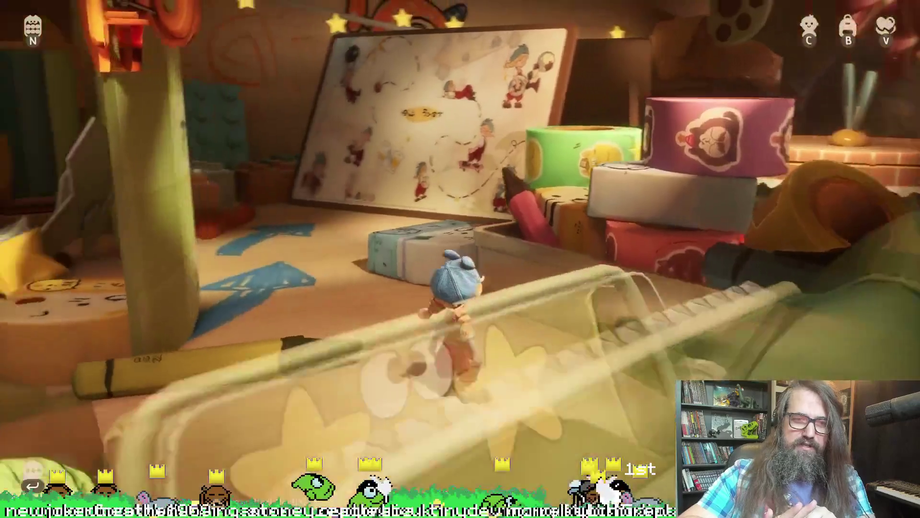
pyautogui.press('w')
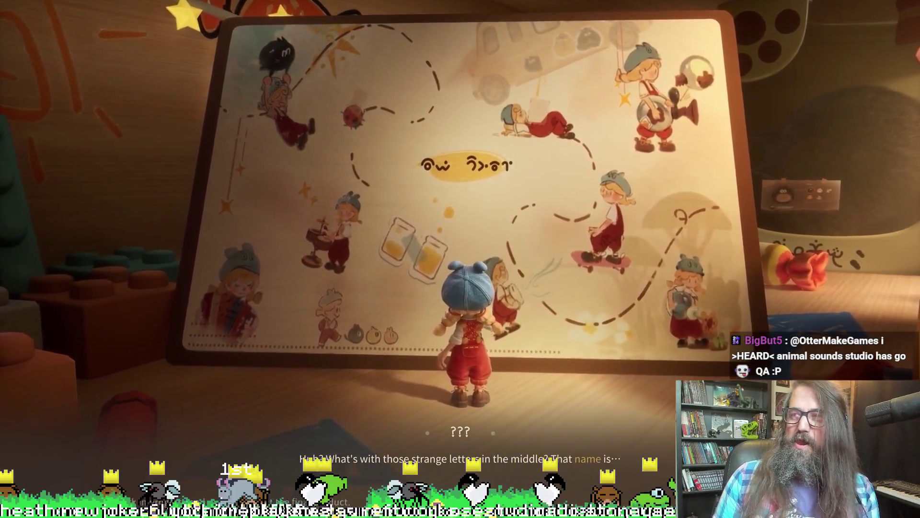
# Step: Inspect the board's strange letters and confirm the name Minie Wishweaver
pyautogui.press('f')
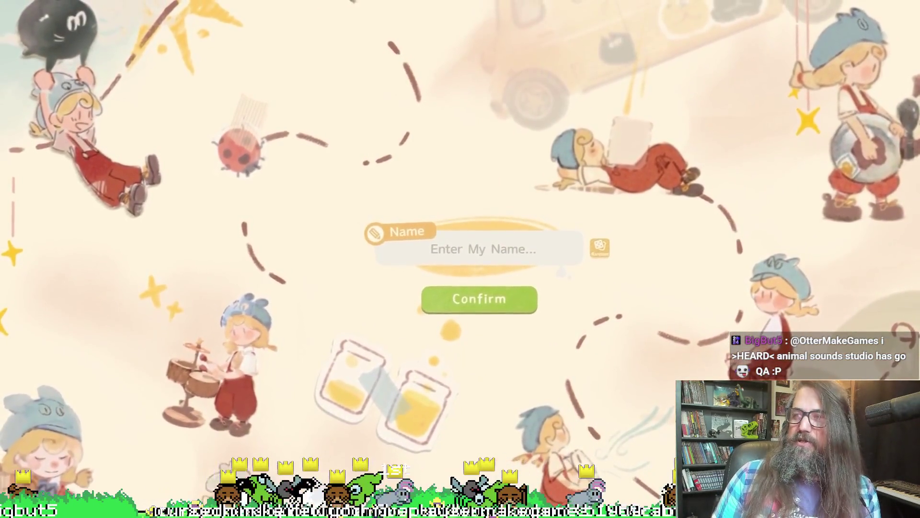
pyautogui.write('Wishweaver')
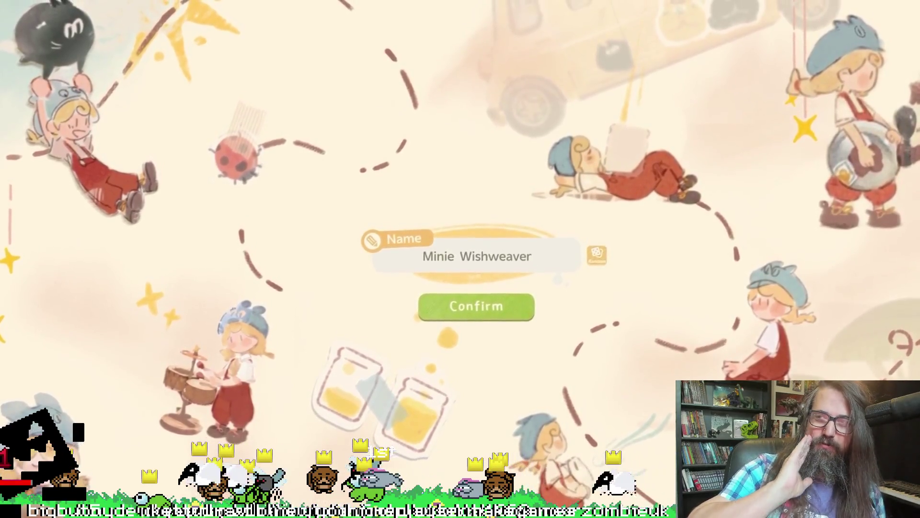
pyautogui.press('Return')
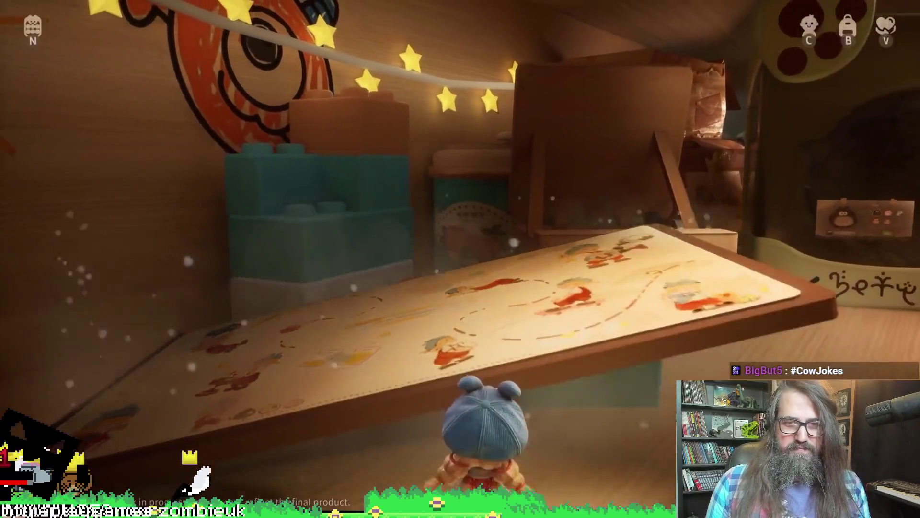
# Step: Walk the character past the table up to the bed with the gift
pyautogui.press('w')
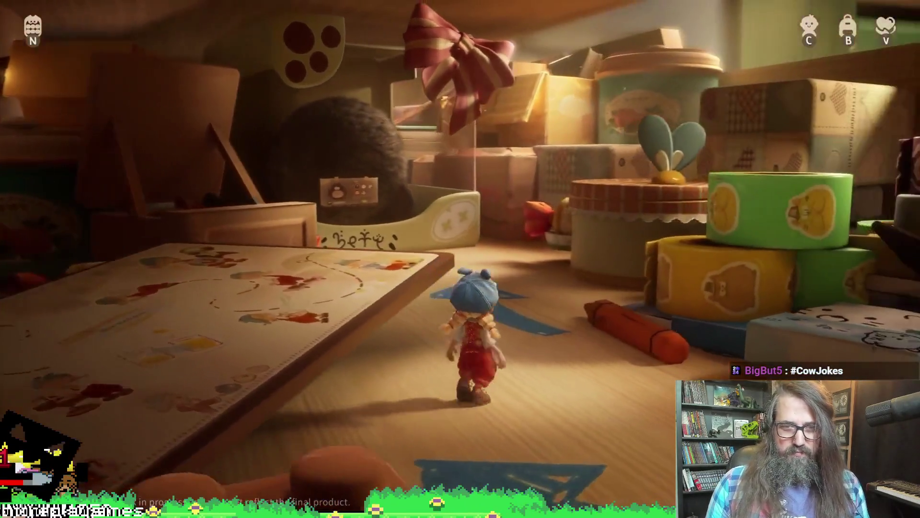
pyautogui.press('w')
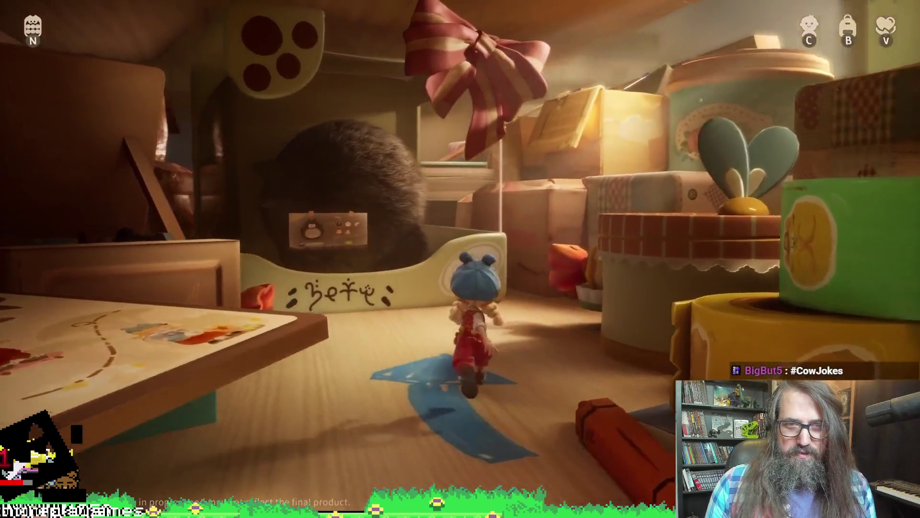
pyautogui.press('w')
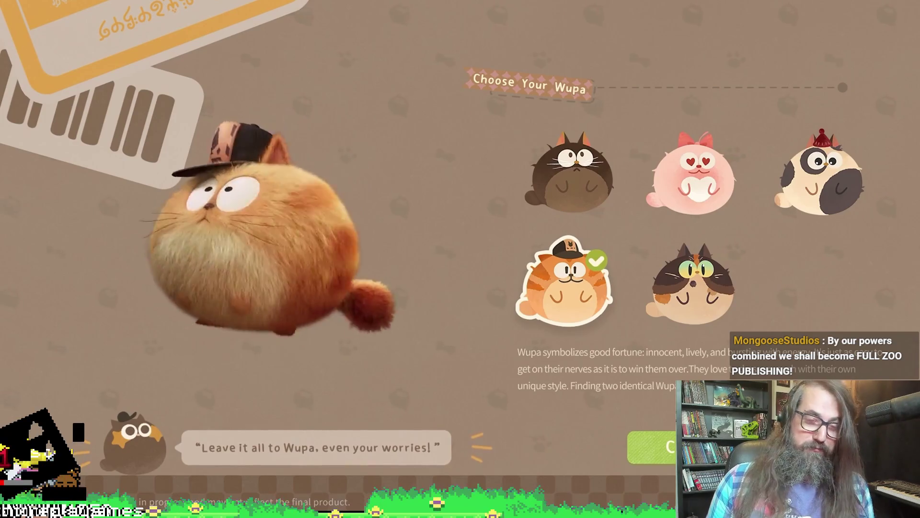
# Step: Confirm the Wupa selection and let the gift-box cutscene play out
pyautogui.press('Return')
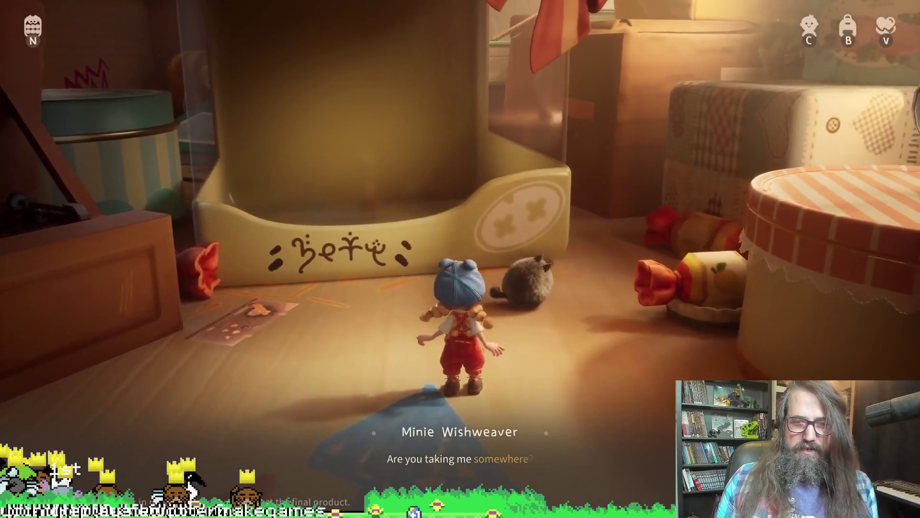
# Step: Run through the box corridor onto the checkered floor and back toward the notebook rings
pyautogui.press('w')
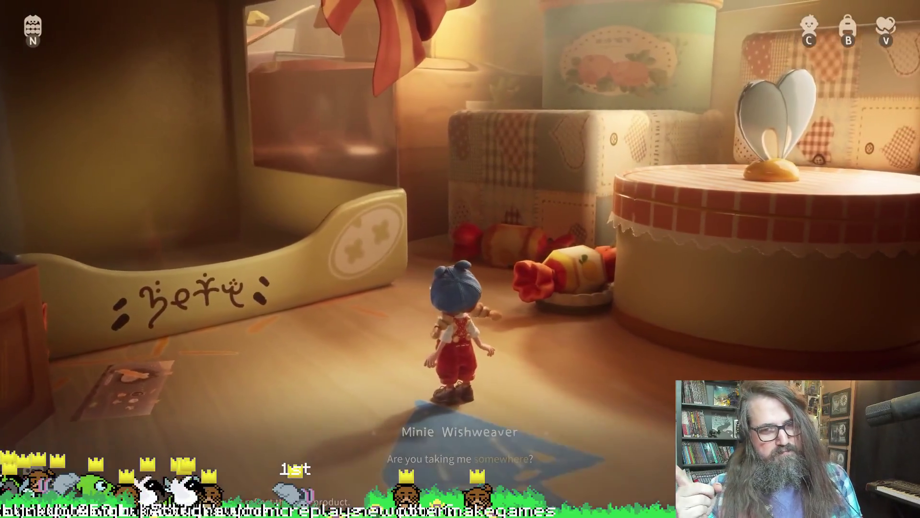
pyautogui.press('a')
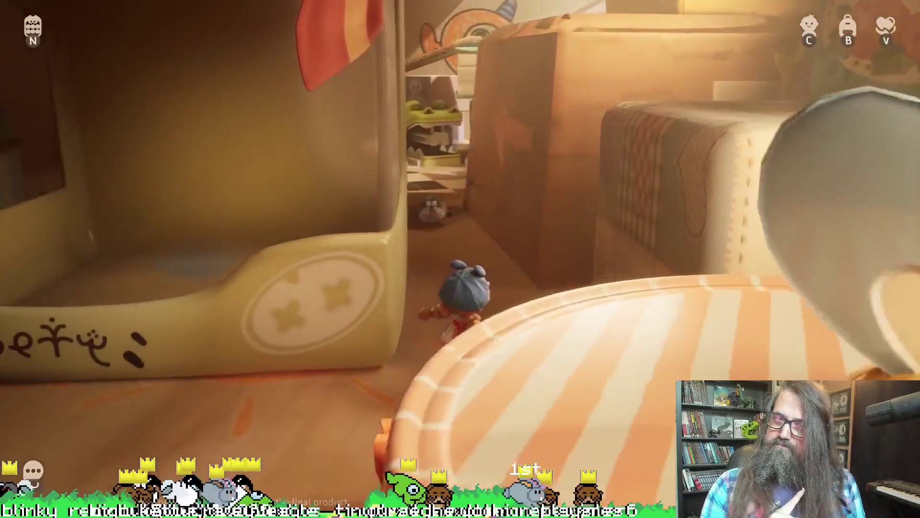
pyautogui.press('w')
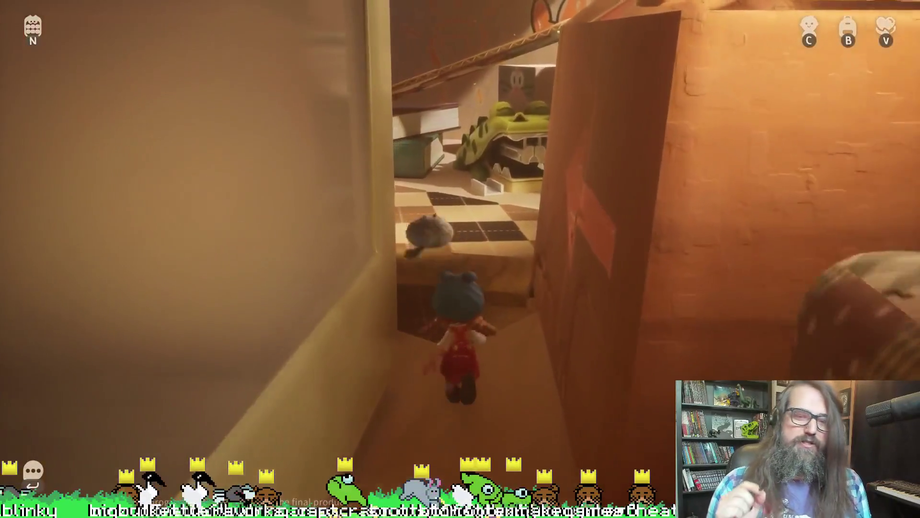
pyautogui.press('w')
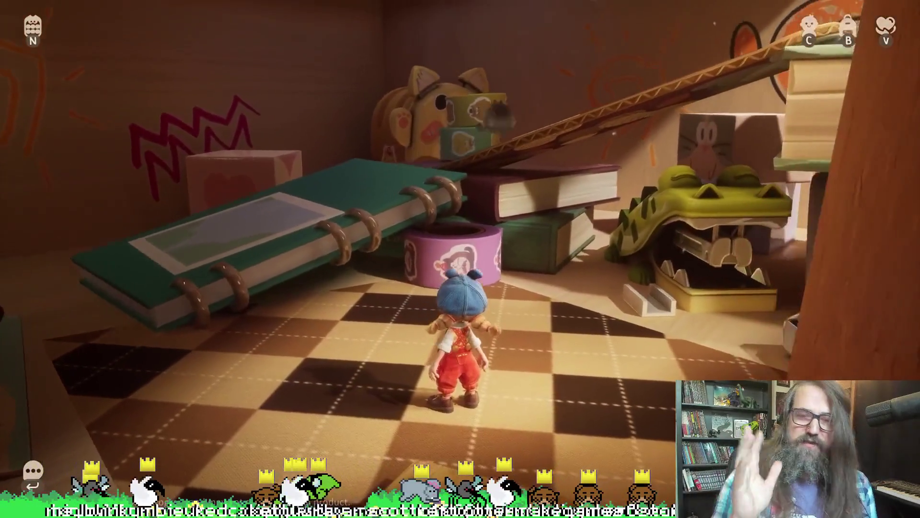
pyautogui.press('d')
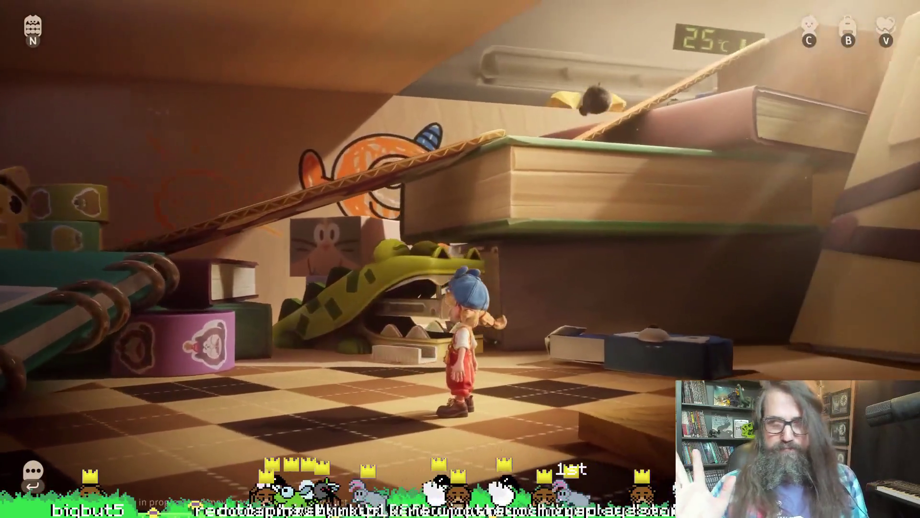
pyautogui.press('w')
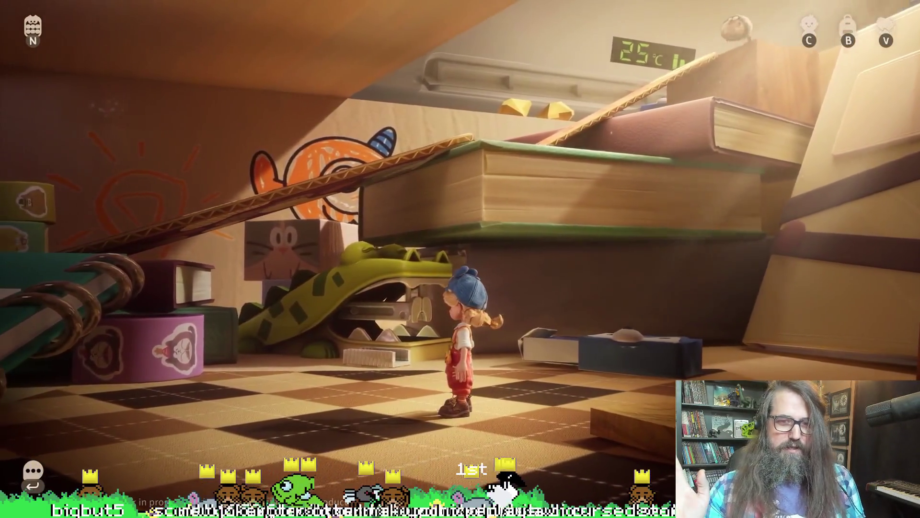
pyautogui.press('w')
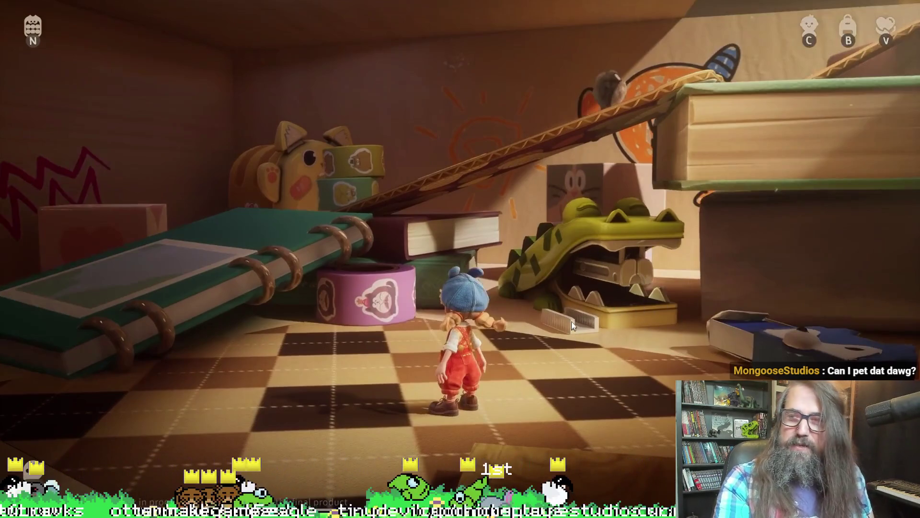
# Step: Climb onto the notebook, up the peanut ramp and the paw-print ramp toward the lion head
pyautogui.moveTo(577, 309); pyautogui.dragTo(743, 281)
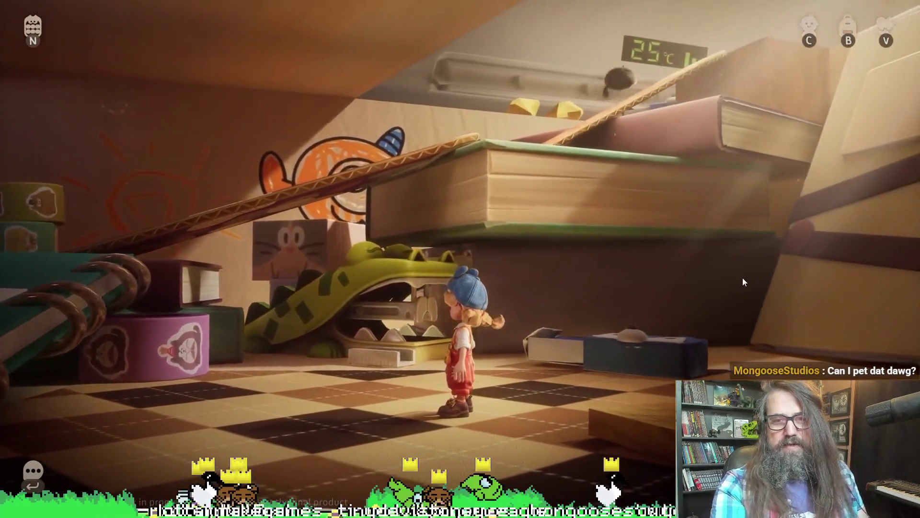
pyautogui.press('w')
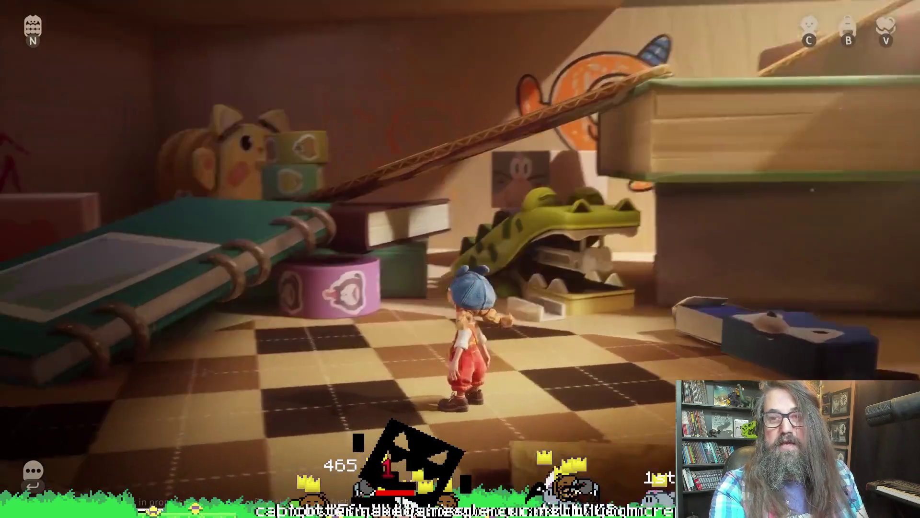
pyautogui.press('space')
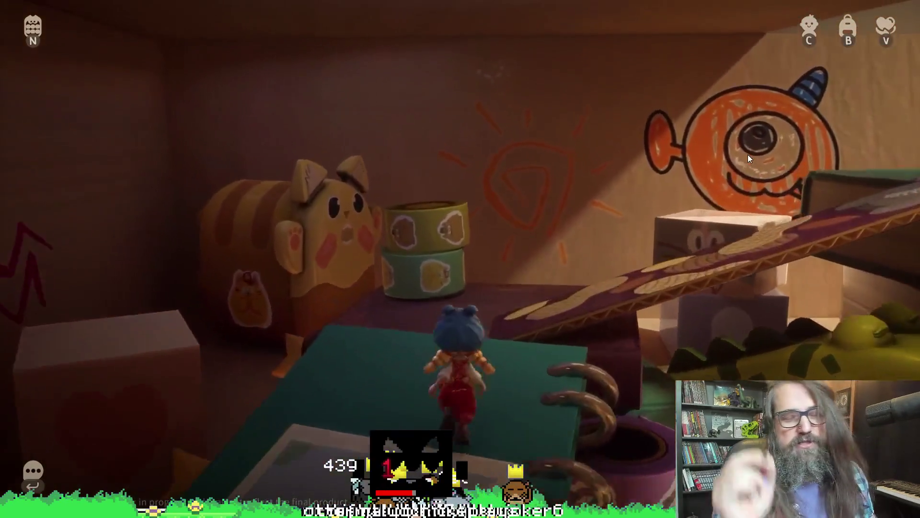
pyautogui.press('d')
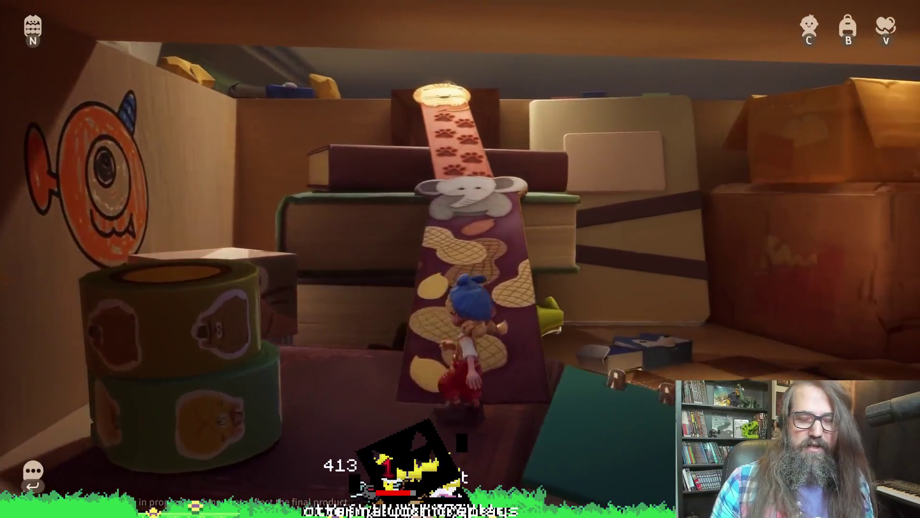
pyautogui.press('w')
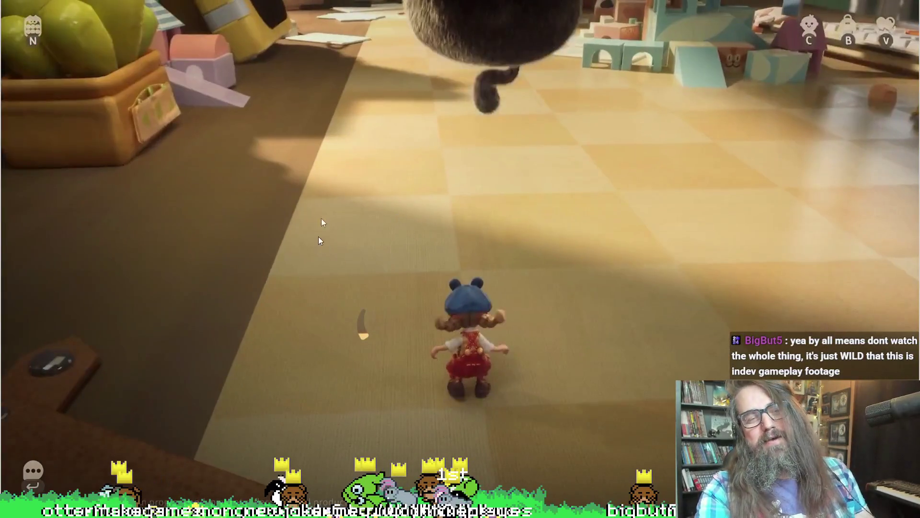
# Step: Leave fullscreen playback and return to the dialogue code in GameMaker
pyautogui.press('Escape')
pyautogui.hotkey('alt', 'Tab')
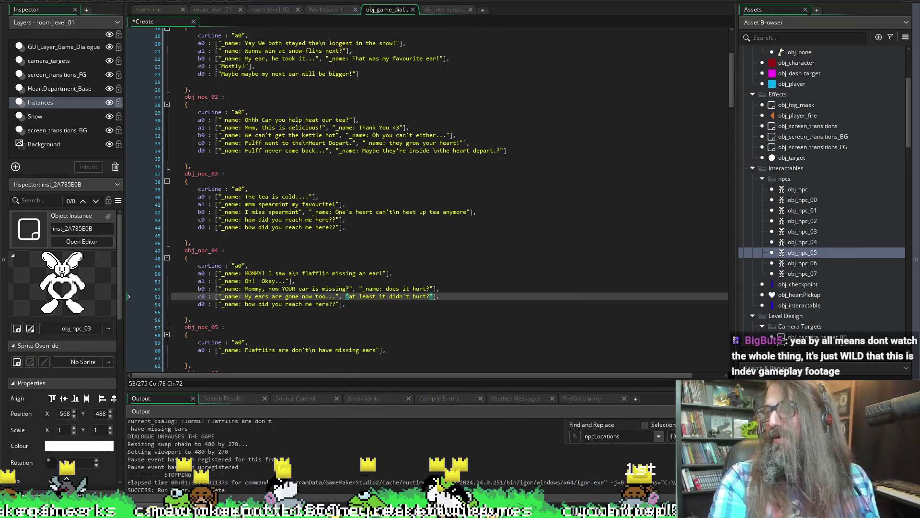
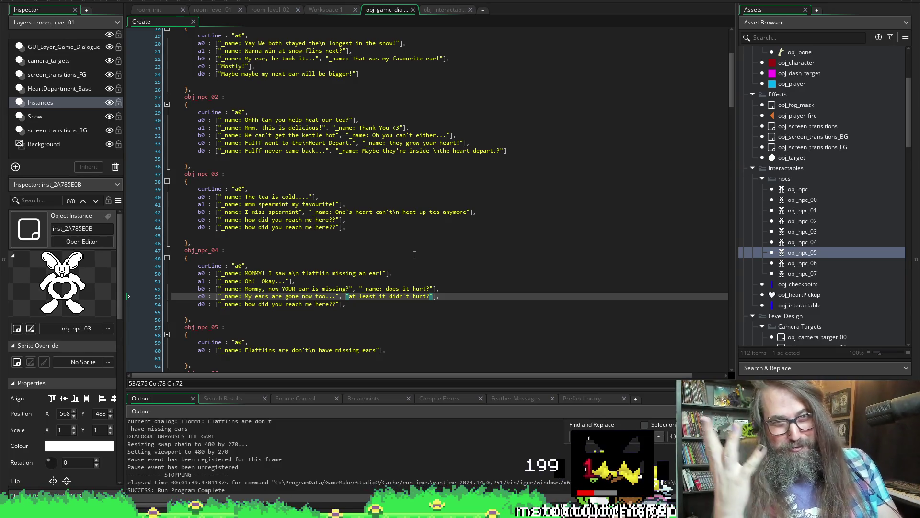
pyautogui.scroll(5, 414, 254)
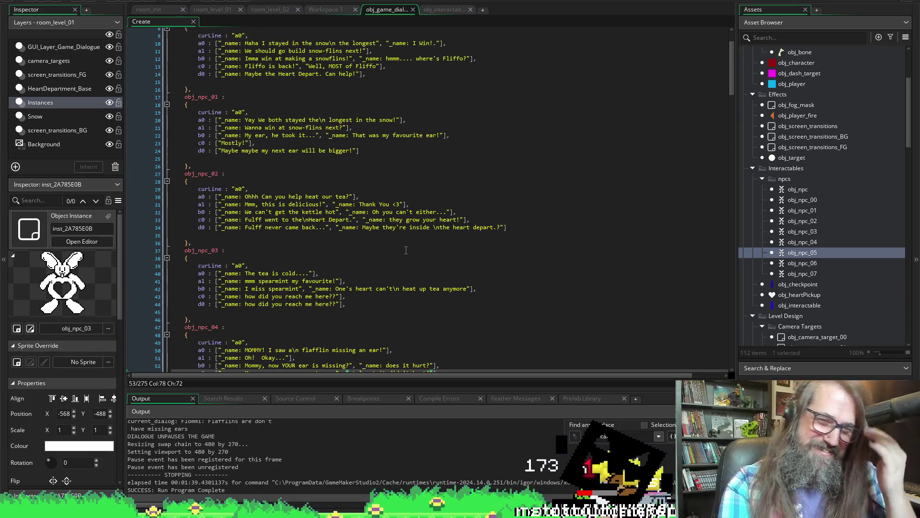
pyautogui.scroll(-2, 373, 255)
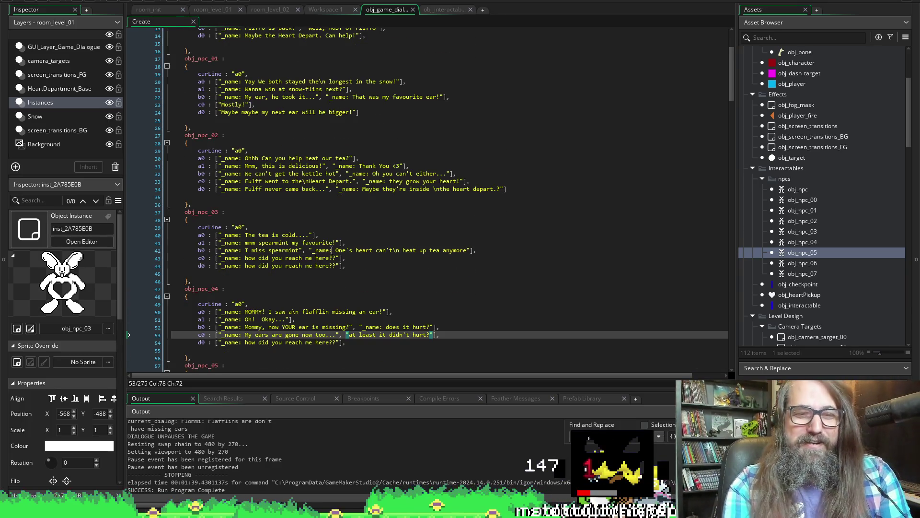
pyautogui.scroll(-3, 409, 269)
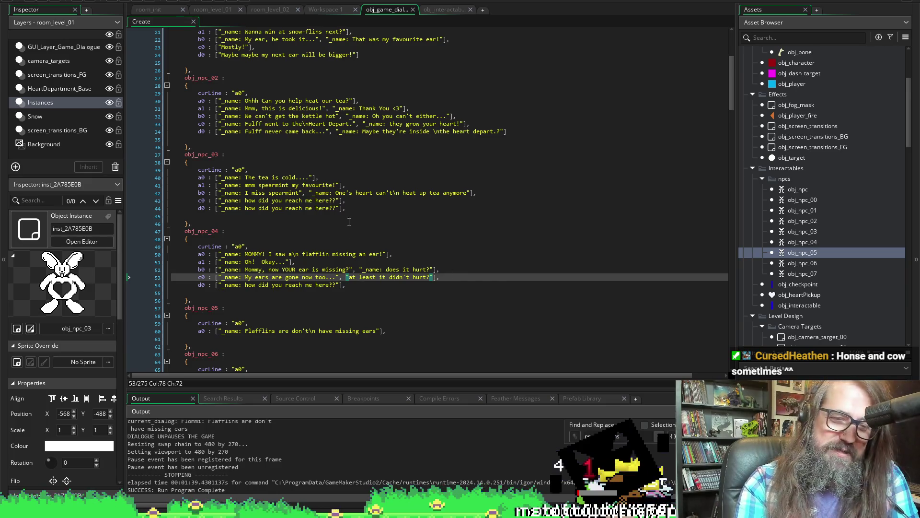
# Step: Place the caret at the end of obj_npc_04's last dialogue line before running the game
pyautogui.click(353, 292)
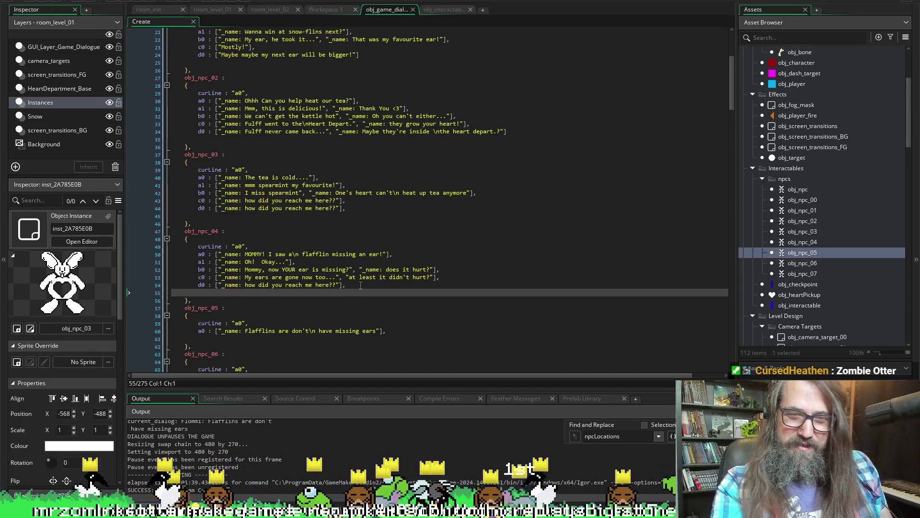
pyautogui.press('Up')
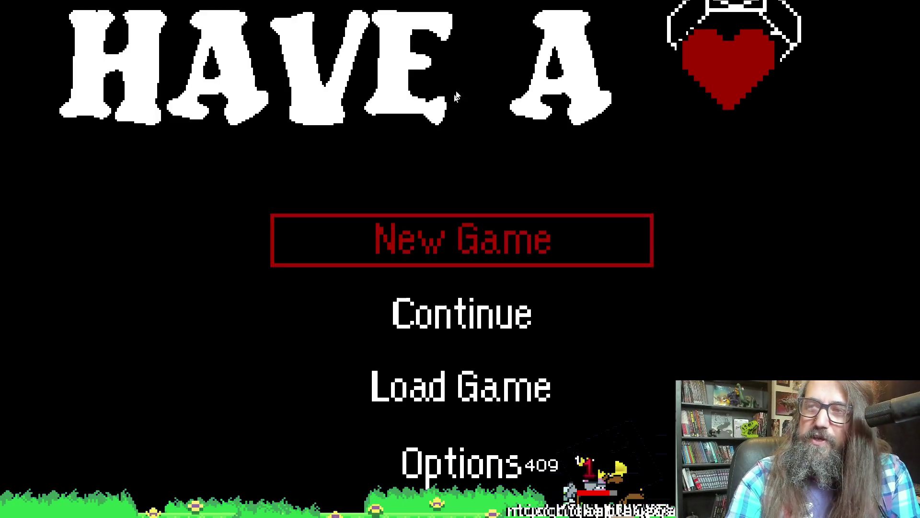
# Step: Start New Game from the title menu, erase save file 01 and begin a new game in it
pyautogui.press('Return')
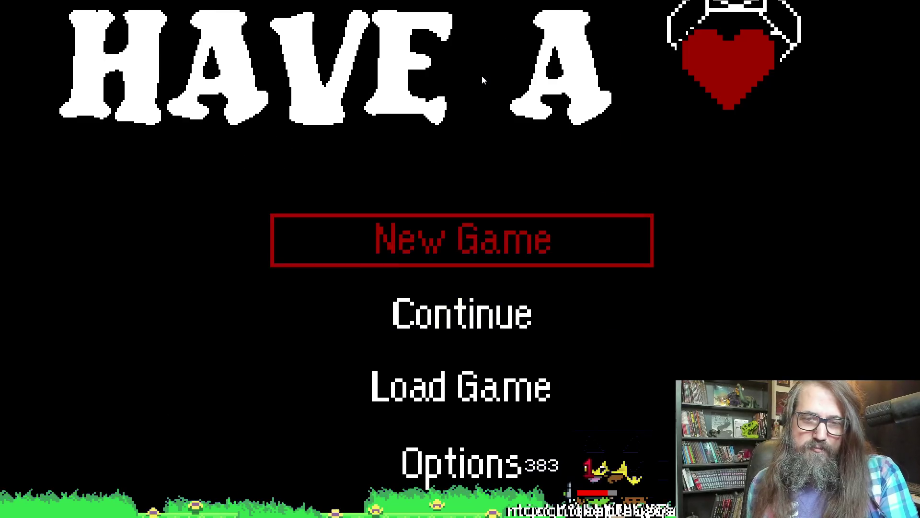
pyautogui.press('Left')
pyautogui.press('Up')
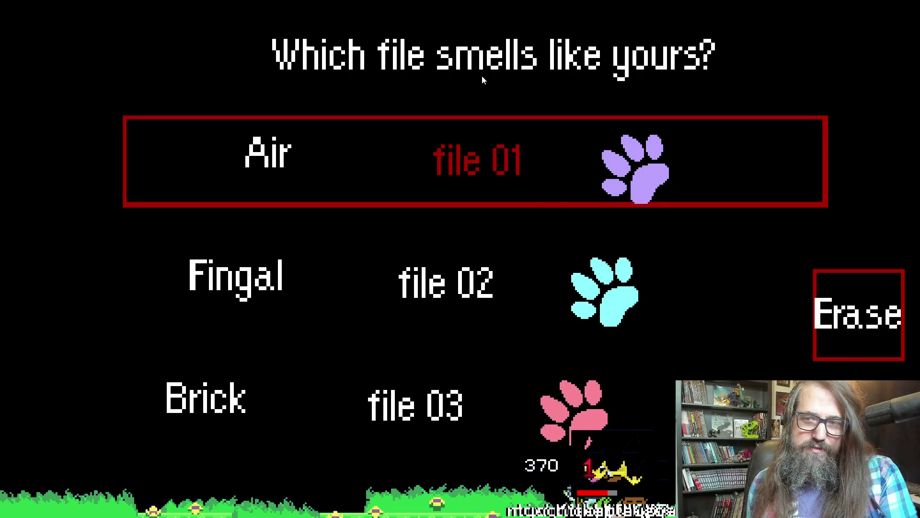
pyautogui.press('Return')
pyautogui.press('Left')
pyautogui.press('Return')
pyautogui.press('Down')
pyautogui.press('Right')
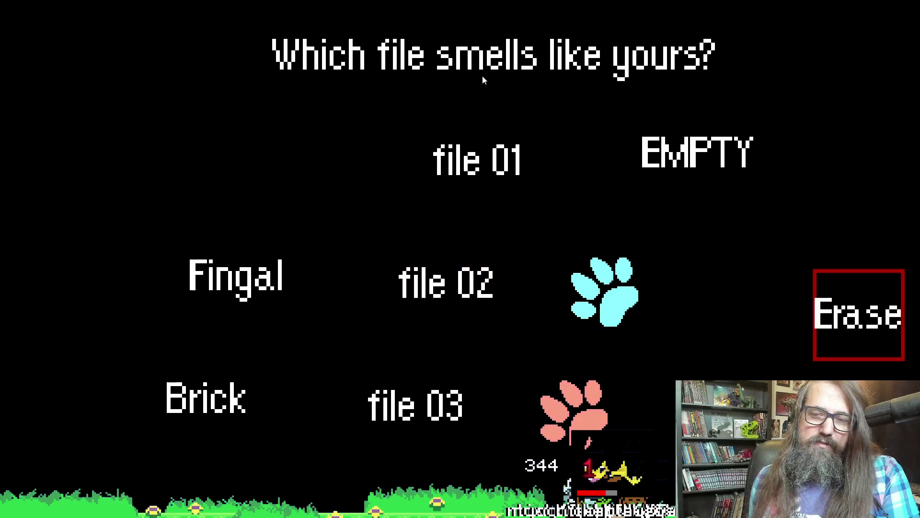
pyautogui.press('Left')
pyautogui.press('Up')
pyautogui.press('Return')
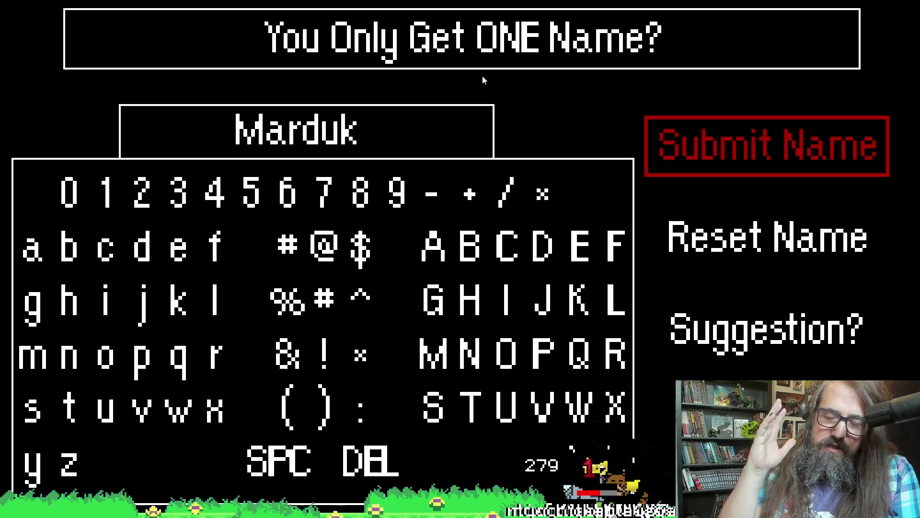
# Step: Cycle the Suggestion? option on the name screen to get suggested player names
pyautogui.press('Up')
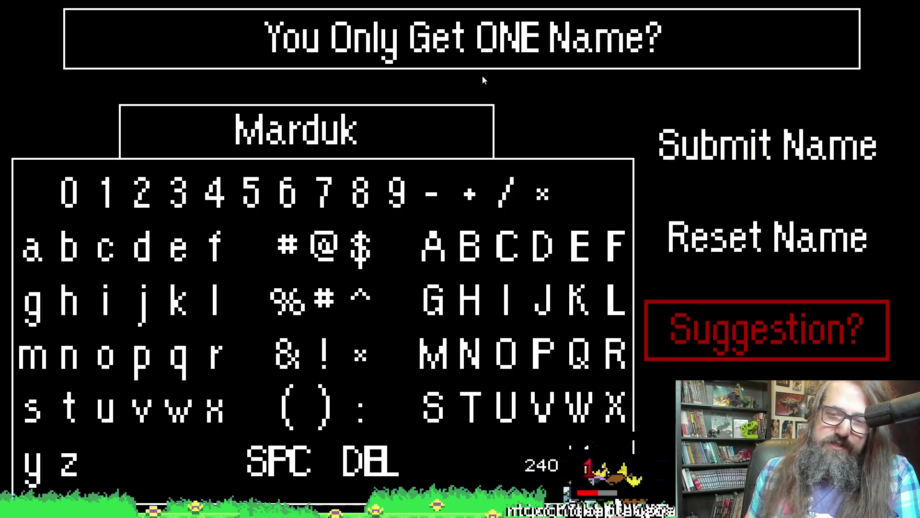
pyautogui.press('z')
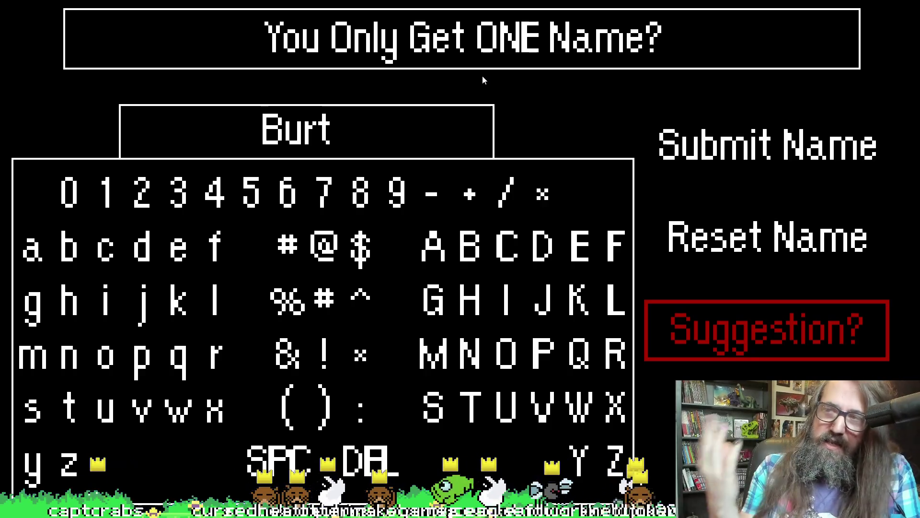
pyautogui.press('Down')
pyautogui.press('Up')
pyautogui.press('Up')
pyautogui.press('Down')
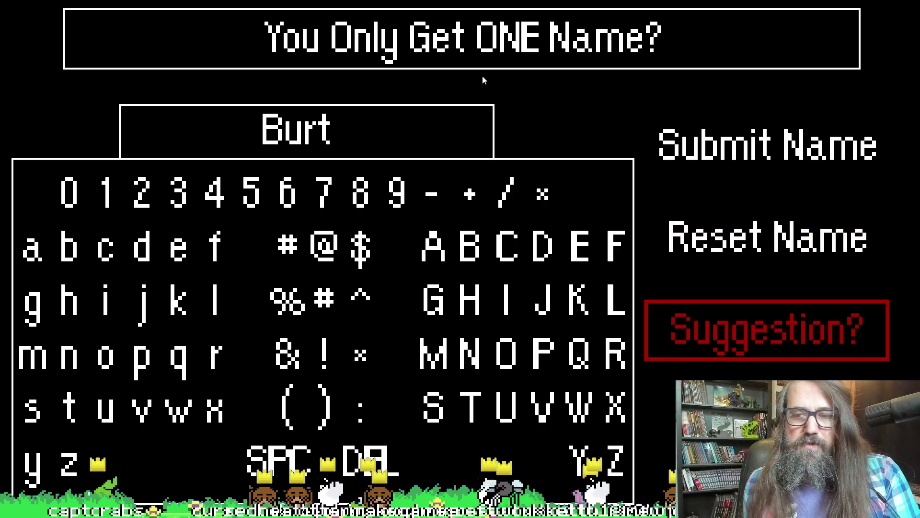
pyautogui.press('Up')
pyautogui.press('Up')
pyautogui.press('Down')
pyautogui.press('Down')
pyautogui.press('Return')
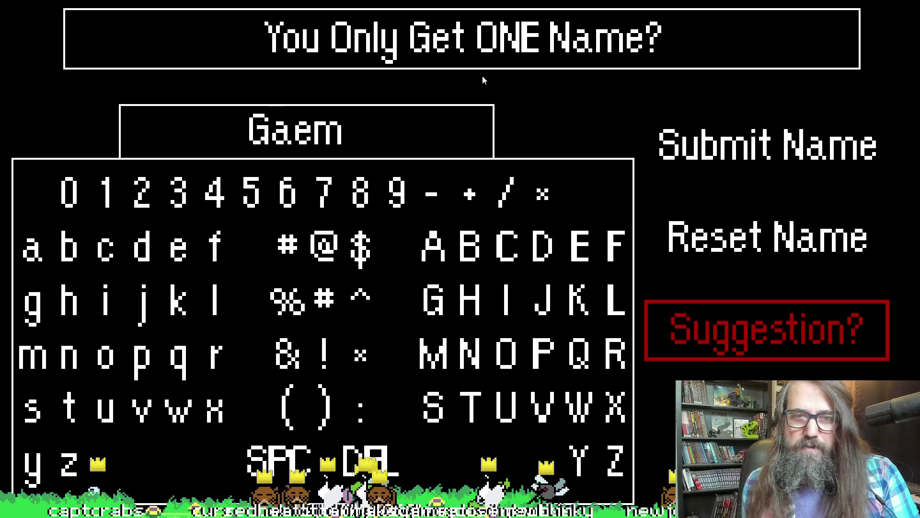
pyautogui.press('Return')
pyautogui.press('Return')
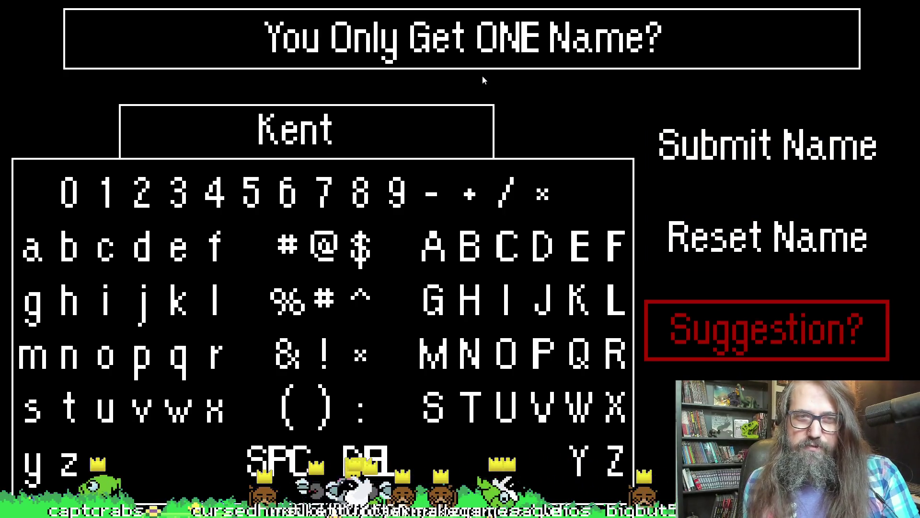
pyautogui.press('Return')
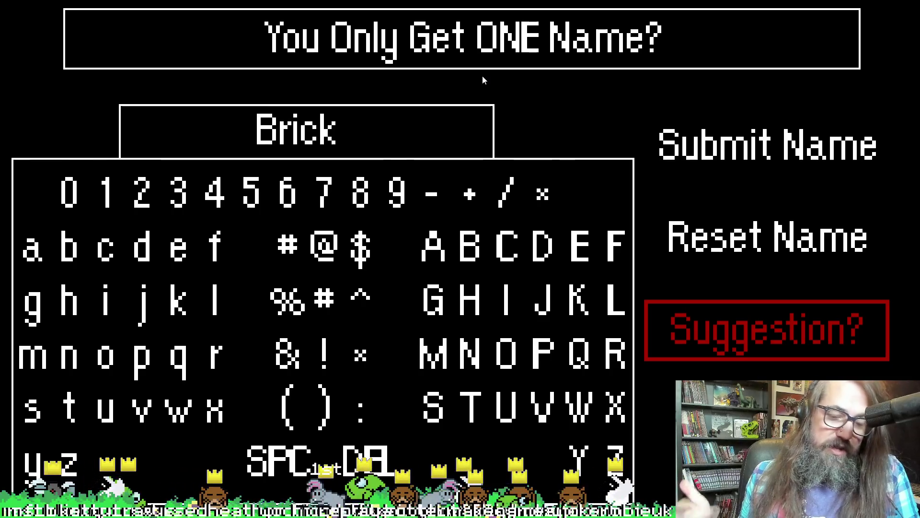
# Step: Settle on the suggested name Brick and submit it
pyautogui.press('Down')
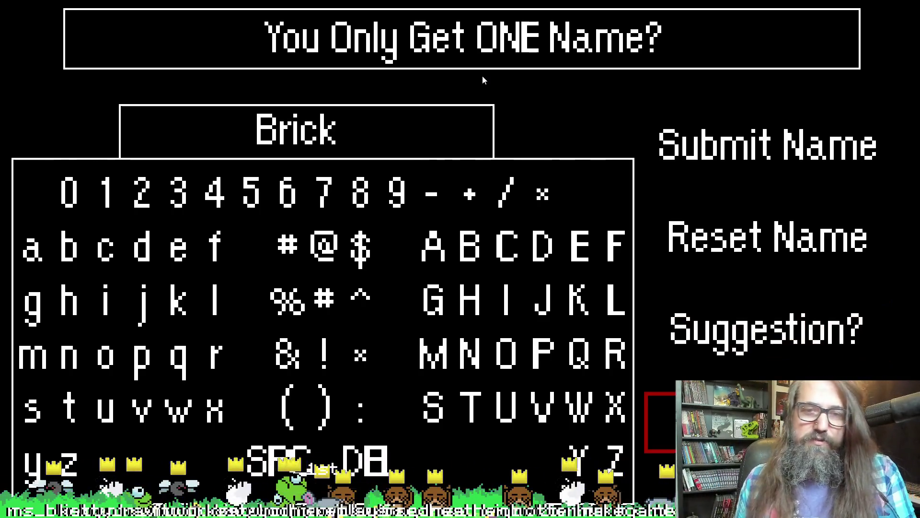
pyautogui.press('Up')
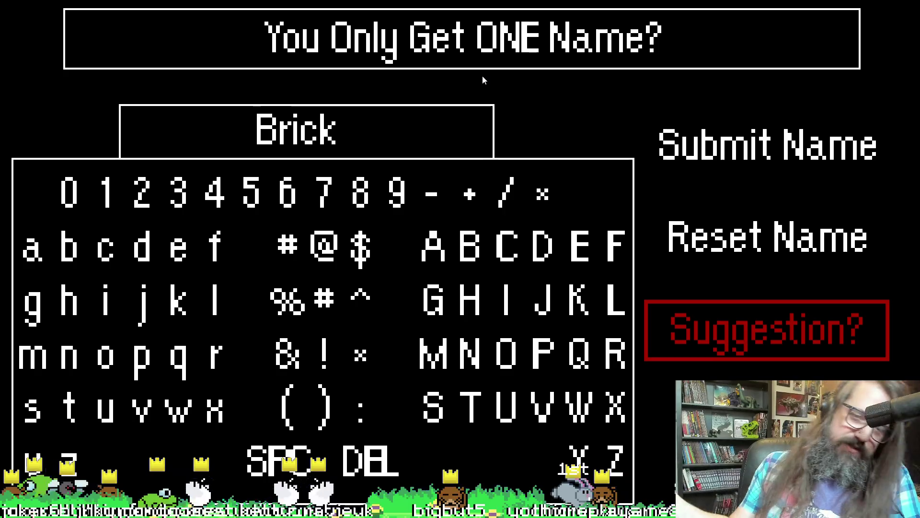
pyautogui.press('Down')
pyautogui.press('Down')
pyautogui.press('Down')
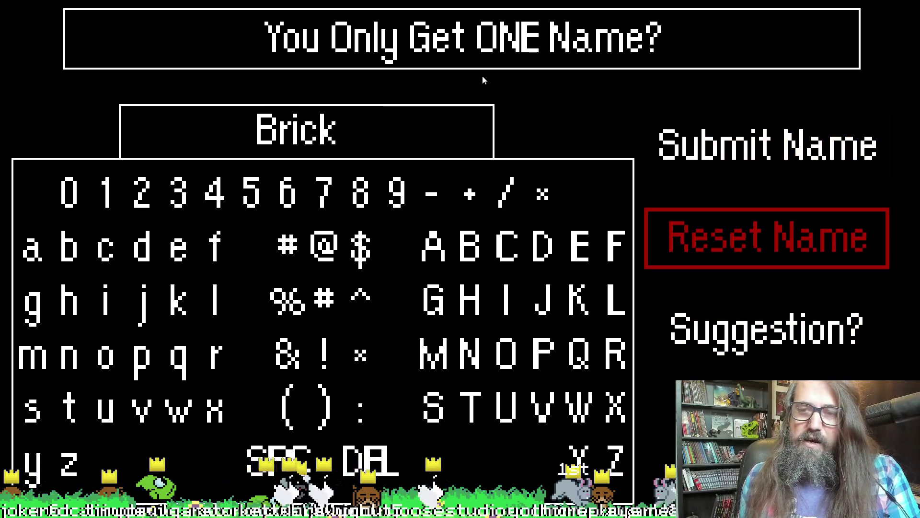
pyautogui.press('Down')
pyautogui.press('Down')
pyautogui.press('Up')
pyautogui.press('Up')
pyautogui.press('Up')
pyautogui.press('Return')
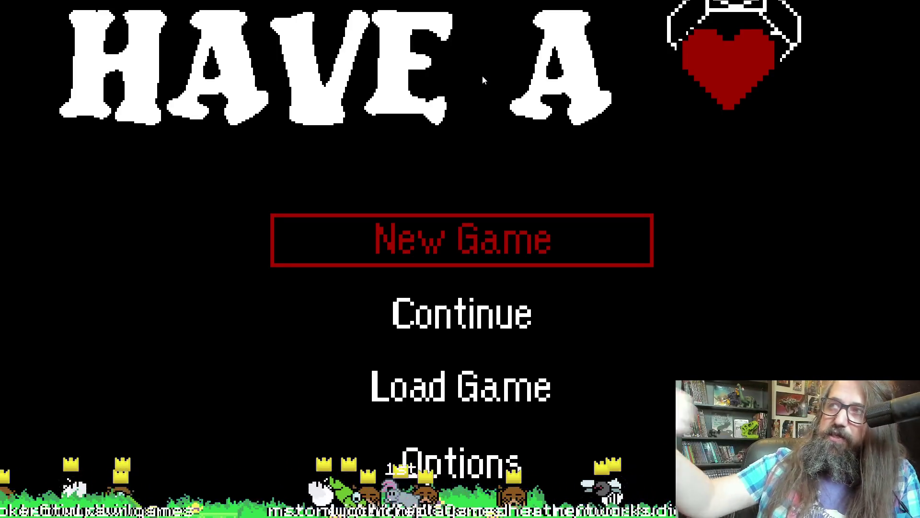
# Step: Choose Continue on the title menu, which crashes with a buffer_read error in loadGameData
pyautogui.press('Down')
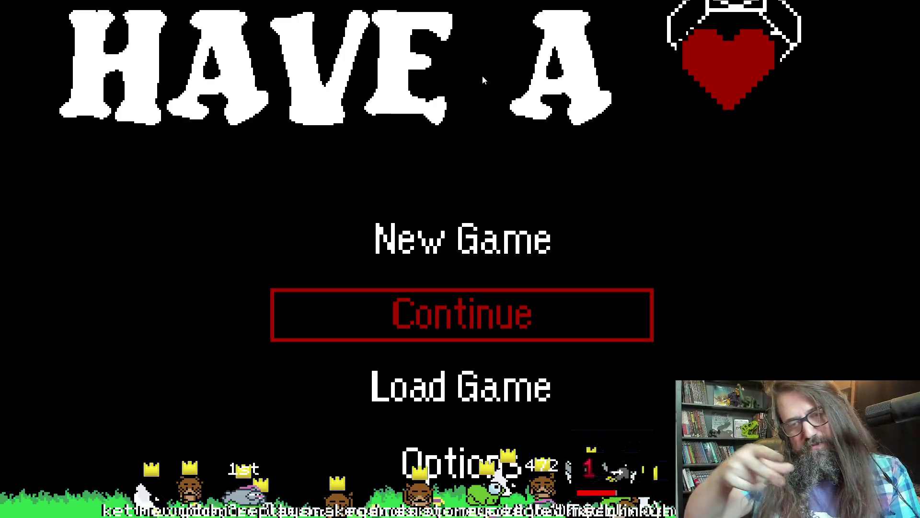
pyautogui.press('Down')
pyautogui.press('Up')
pyautogui.press('Down')
pyautogui.press('Up')
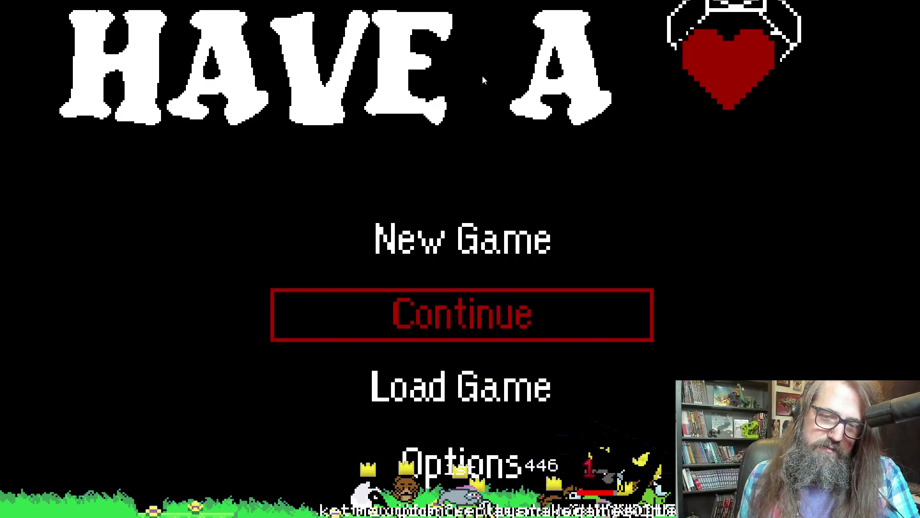
pyautogui.press('Up')
pyautogui.press('Down')
pyautogui.press('Return')
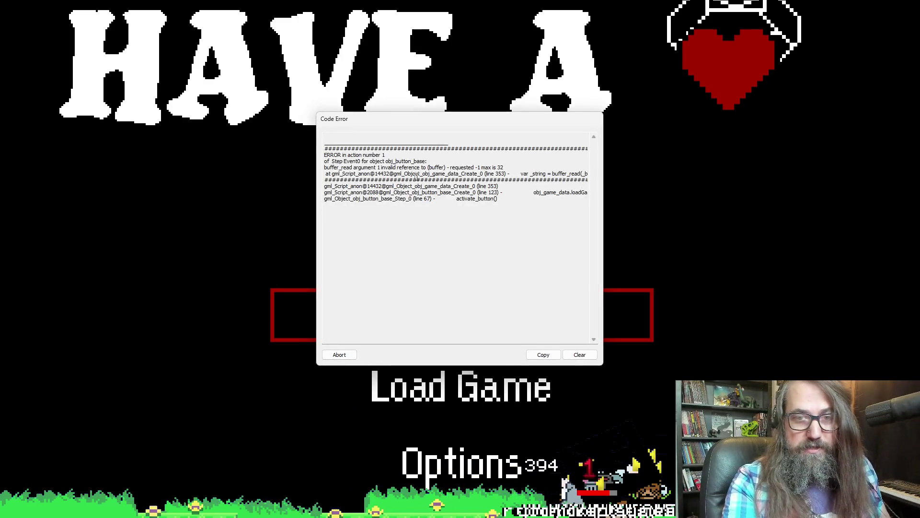
# Step: Select the Code Error trace, abort the crashed game and rebuild it with F5
pyautogui.moveTo(573, 183); pyautogui.dragTo(589, 193)
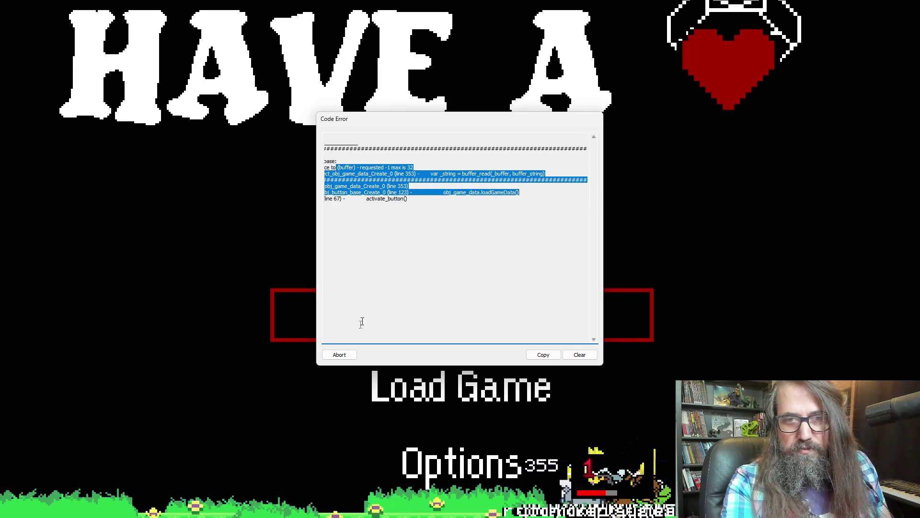
pyautogui.click(341, 356)
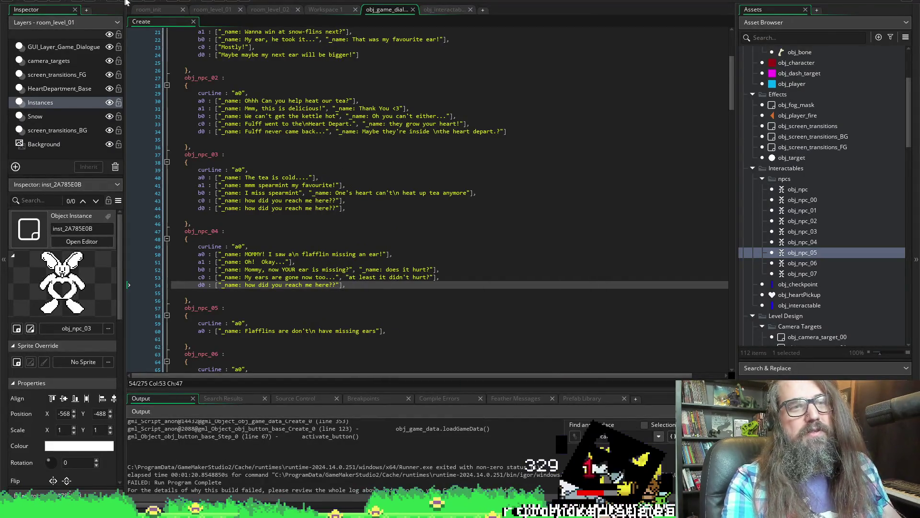
pyautogui.press('F5')
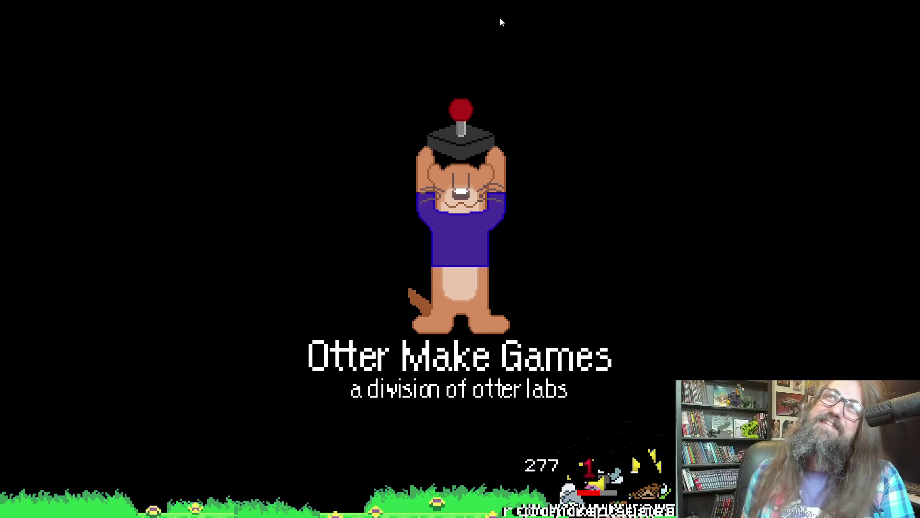
# Step: Pick save file 01 in the relaunched game and submit a suggested character name
pyautogui.press('Down')
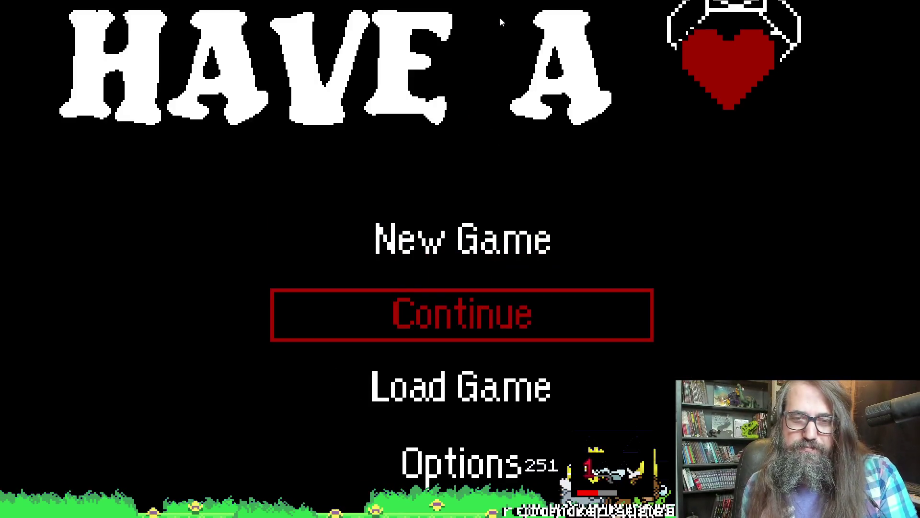
pyautogui.press('Return')
pyautogui.press('Down')
pyautogui.press('Up')
pyautogui.press('Return')
pyautogui.press('Down')
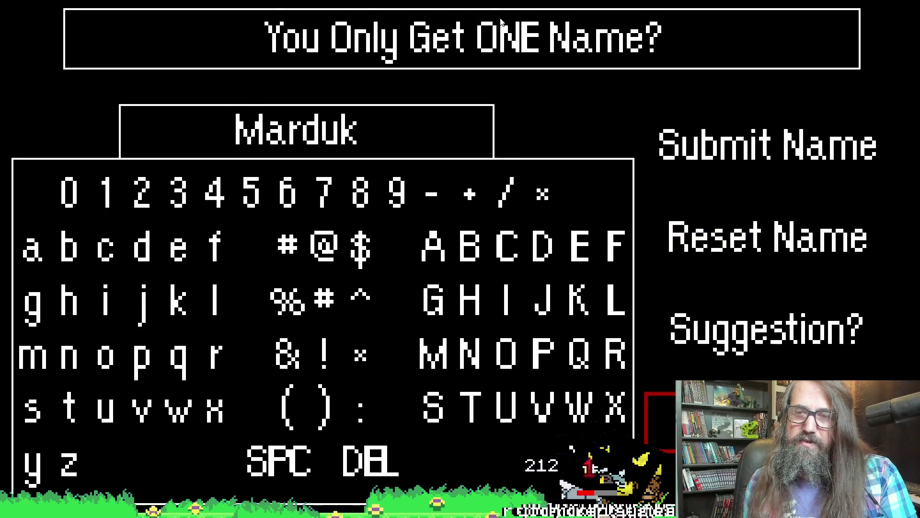
pyautogui.press('Down')
pyautogui.press('Return')
pyautogui.press('Return')
pyautogui.press('Up')
pyautogui.press('Up')
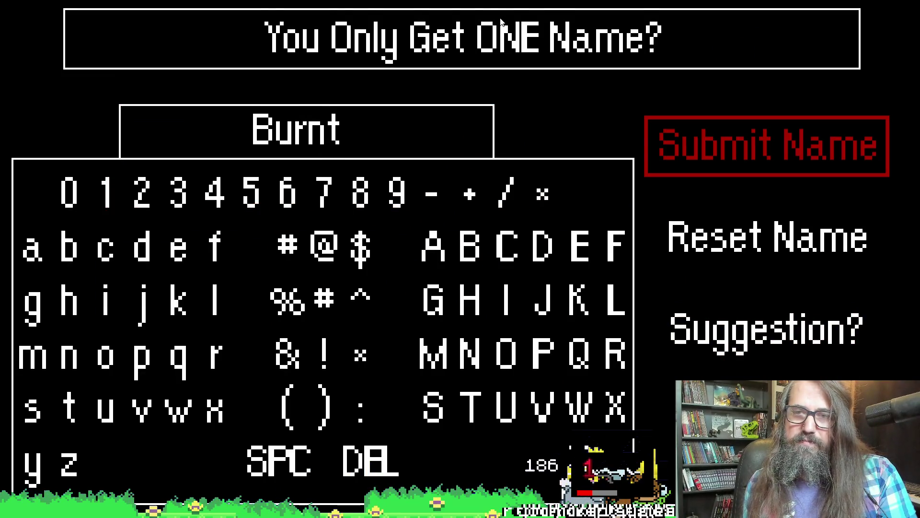
pyautogui.press('Return')
# Step: Choose the lavender cell as the paw colour and submit it
pyautogui.press('Left')
pyautogui.press('Left')
pyautogui.press('Left')
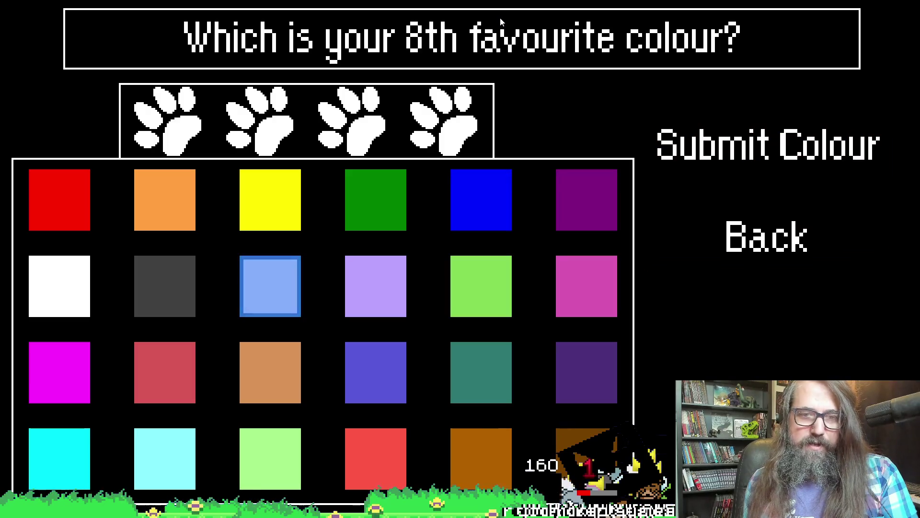
pyautogui.press('Right')
pyautogui.press('Return')
pyautogui.press('Left')
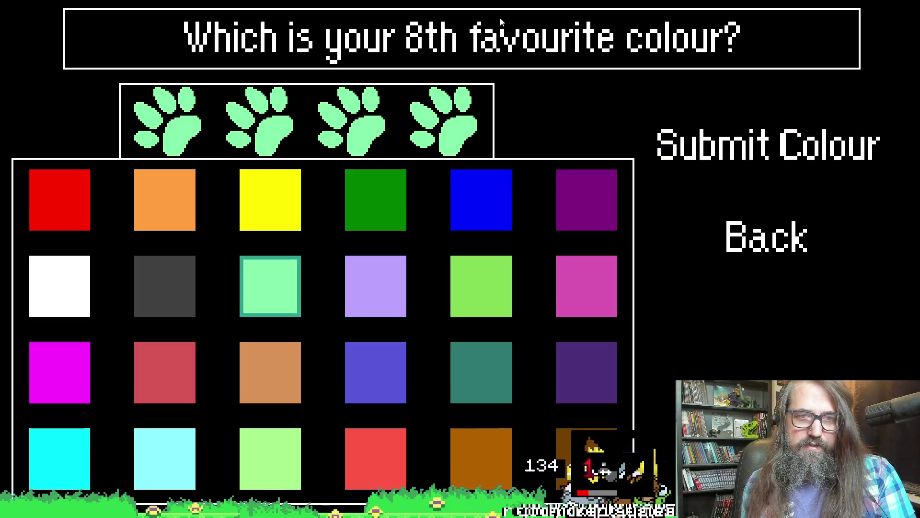
pyautogui.press('Down')
pyautogui.press('Right')
pyautogui.press('Up')
pyautogui.press('Return')
pyautogui.press('Right')
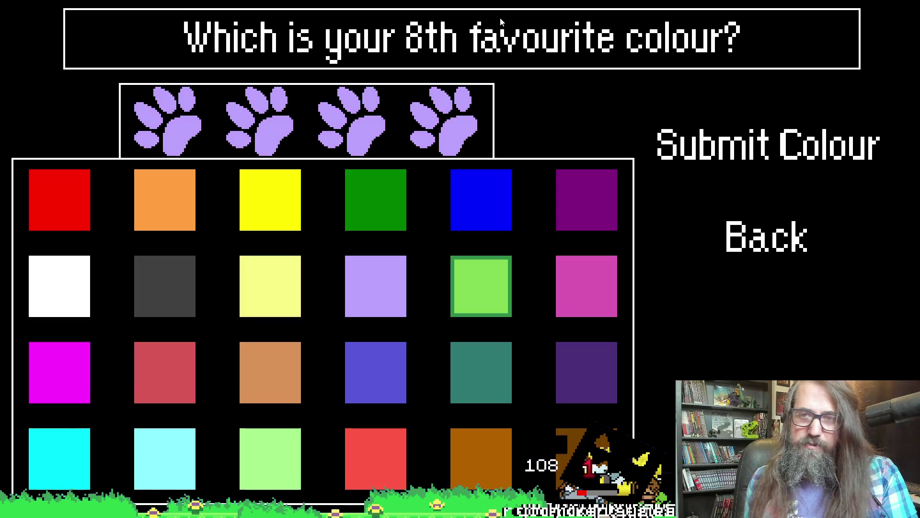
pyautogui.press('Right')
pyautogui.press('Up')
pyautogui.press('Right')
pyautogui.press('Return')
# Step: Accept the new character at the Are you sure? confirmation and start playing
pyautogui.press('Down')
pyautogui.press('Down')
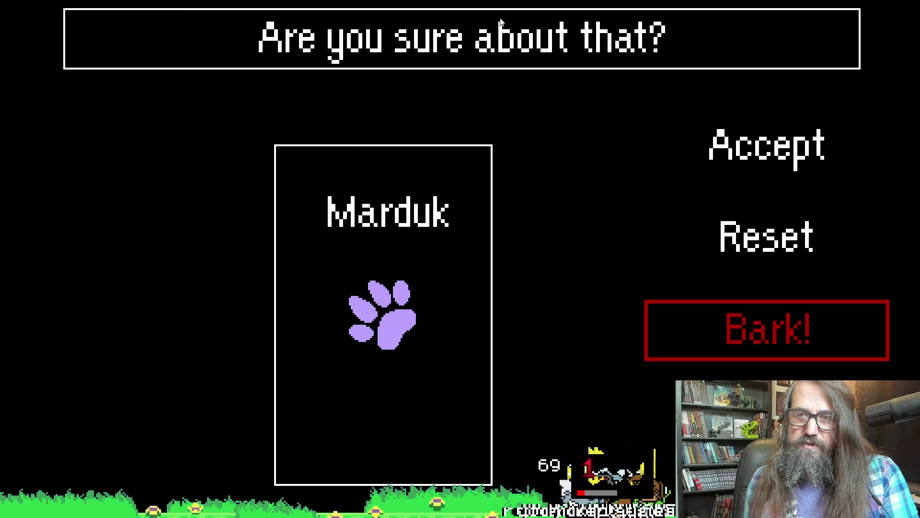
pyautogui.press('Up')
pyautogui.press('Up')
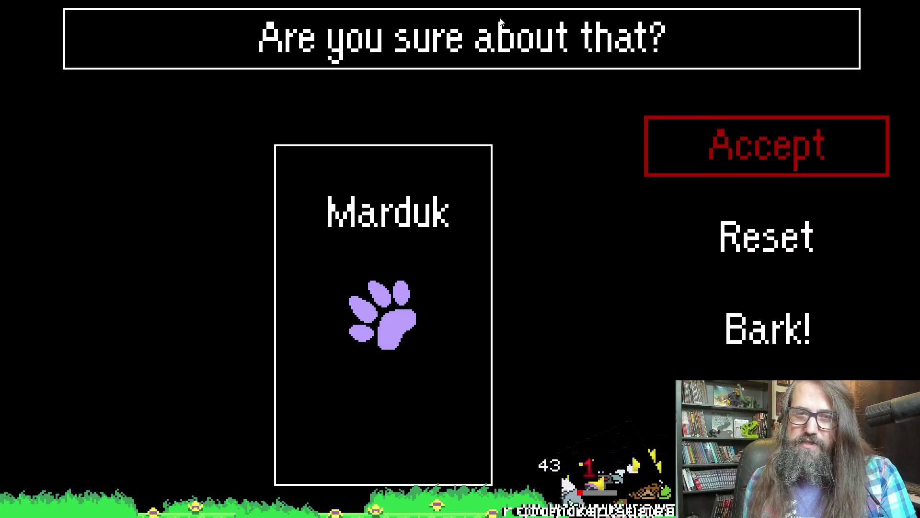
pyautogui.press('Down')
pyautogui.press('Down')
pyautogui.press('Down')
pyautogui.press('Return')
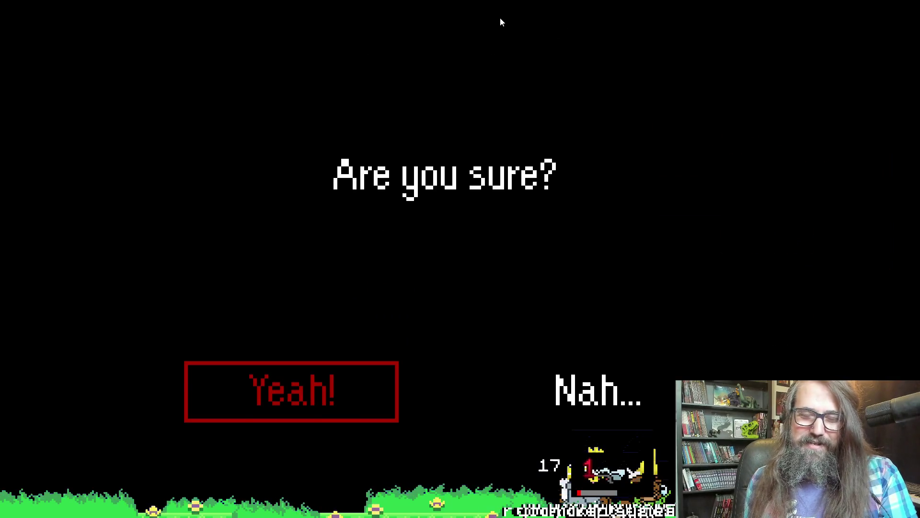
pyautogui.press('Return')
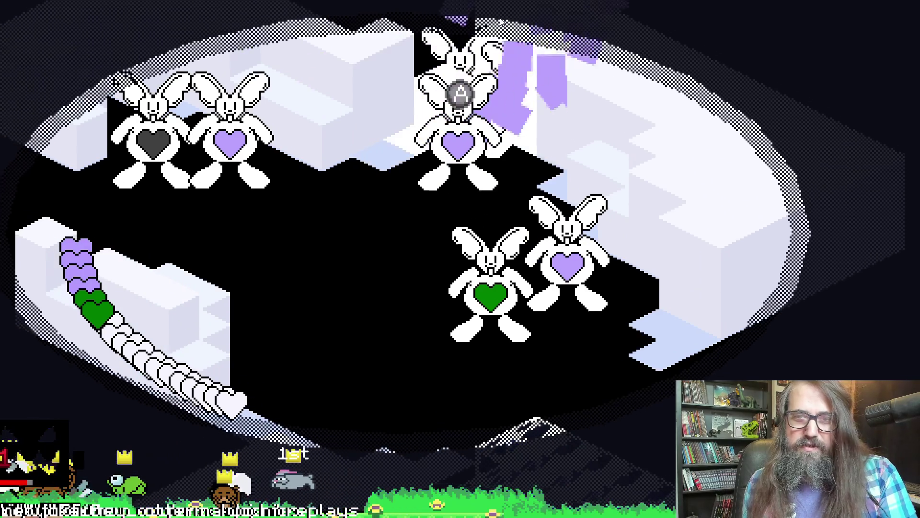
# Step: Talk through Fliffo's and Flaffo's snow-contest dialogue, then talk to the bunny with the cold tea
pyautogui.press('z')
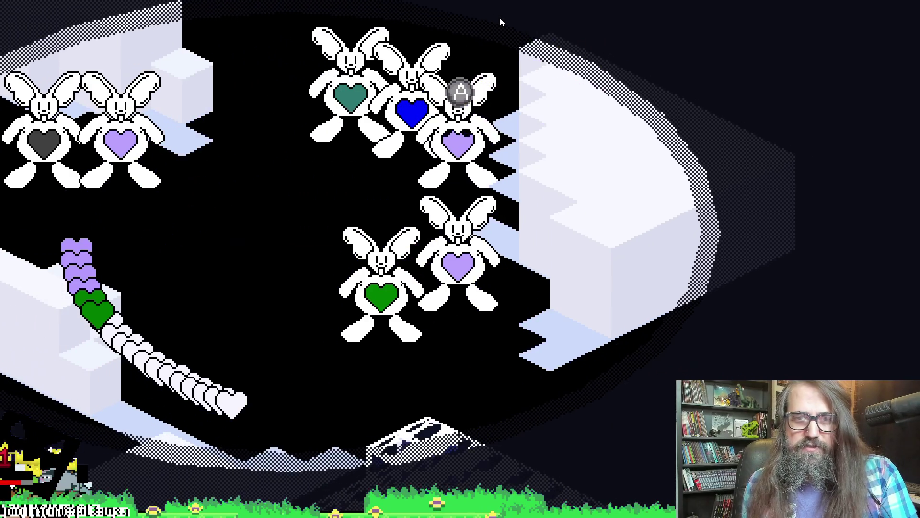
pyautogui.press('z')
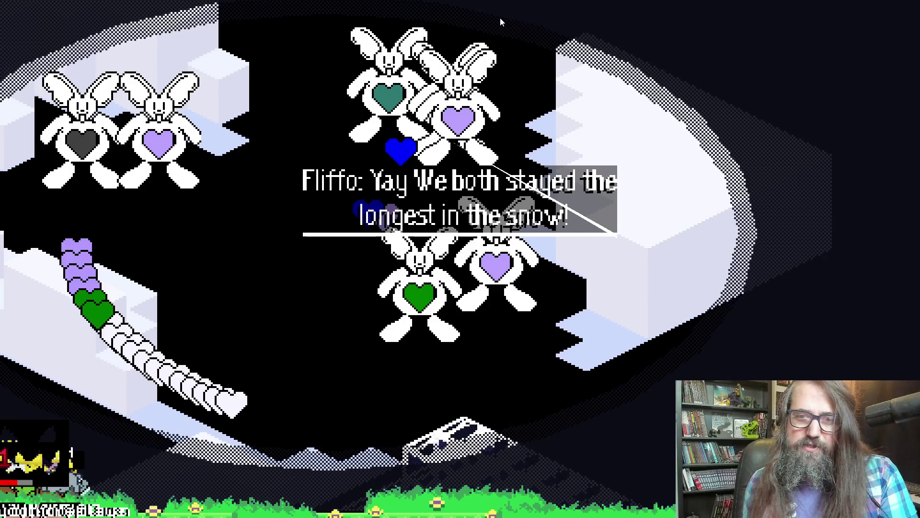
pyautogui.press('z')
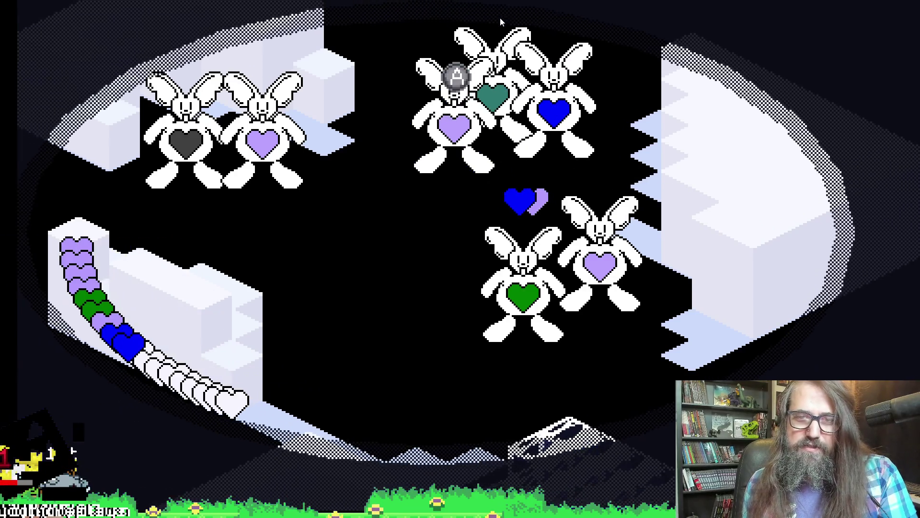
pyautogui.press('z')
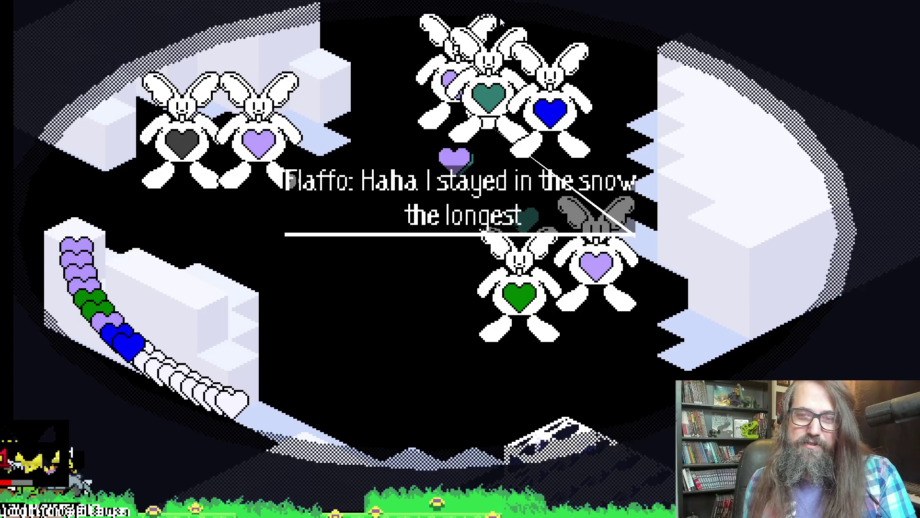
pyautogui.press('z')
pyautogui.press('z')
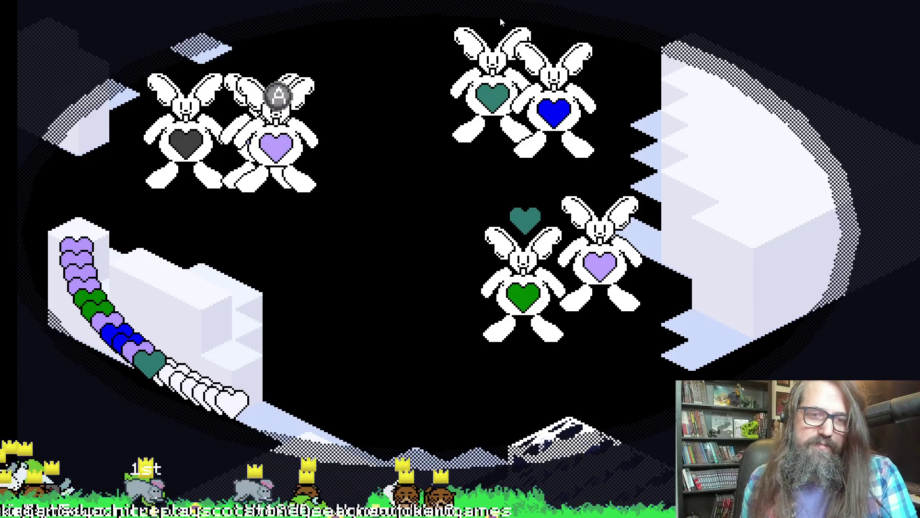
pyautogui.press('space')
pyautogui.press('space')
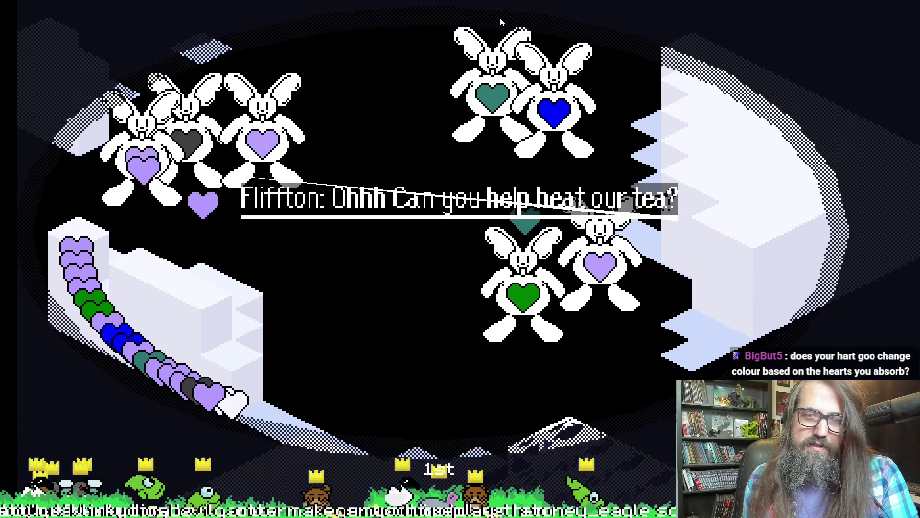
# Step: Finish Fliffton's and Fulff's tea dialogue and walk onto the grey-hearted bunny to turn its heart lavender
pyautogui.press('space')
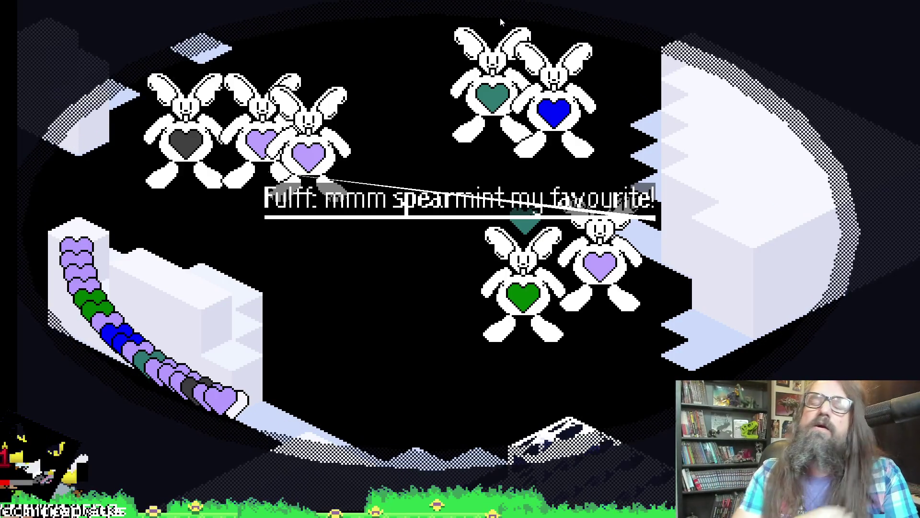
pyautogui.press('Down')
pyautogui.press('Up')
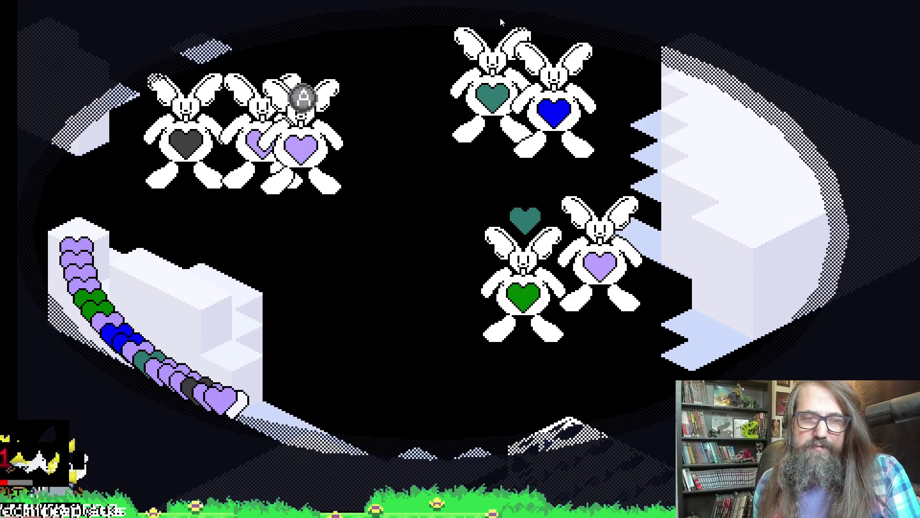
pyautogui.press('Left')
pyautogui.press('z')
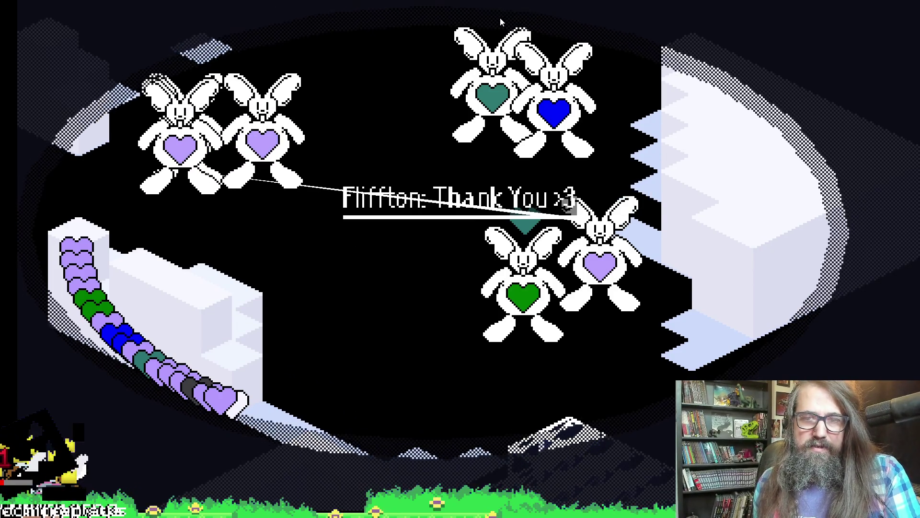
pyautogui.press('Right')
pyautogui.press('Right')
pyautogui.press('Right')
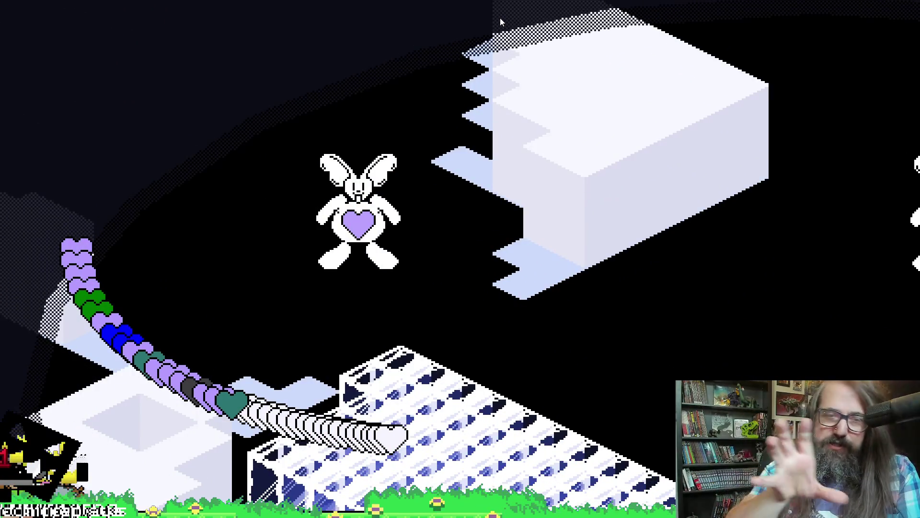
# Step: Walk the player bunny right to the next group of bunnies
pyautogui.press('Right')
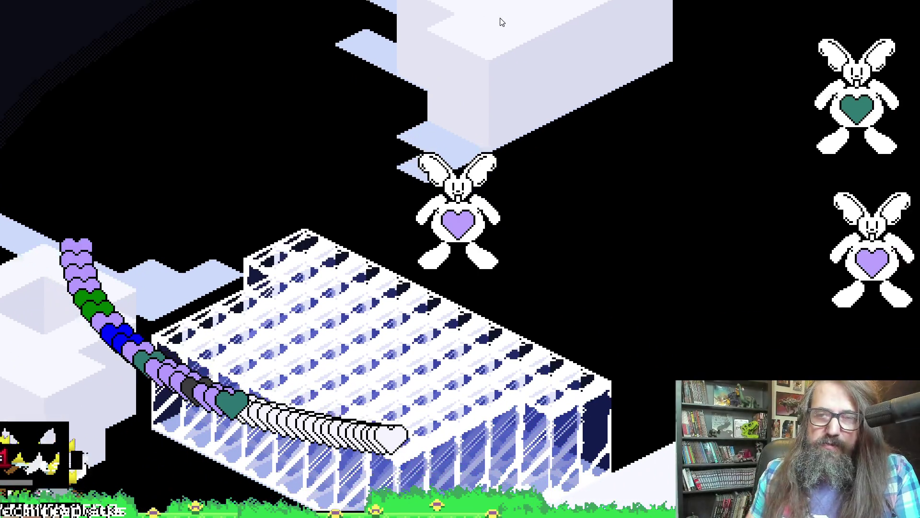
pyautogui.press('Right')
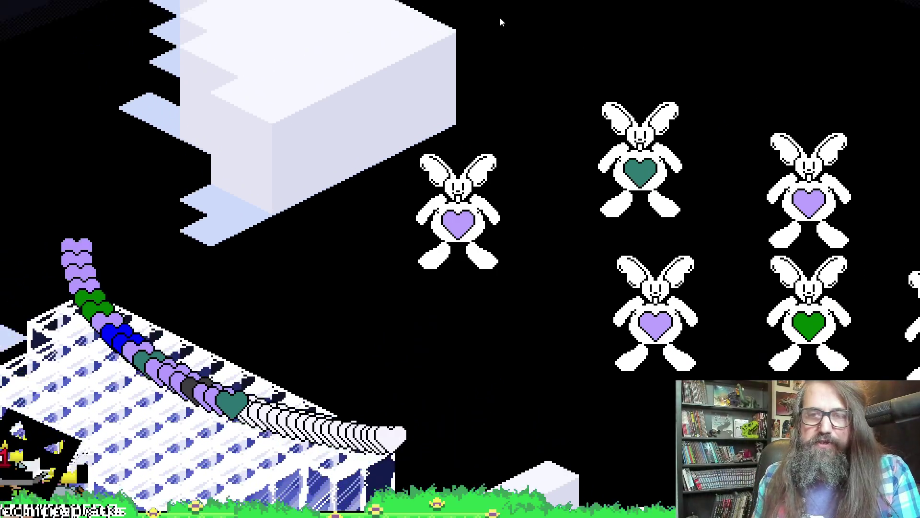
pyautogui.press('Right')
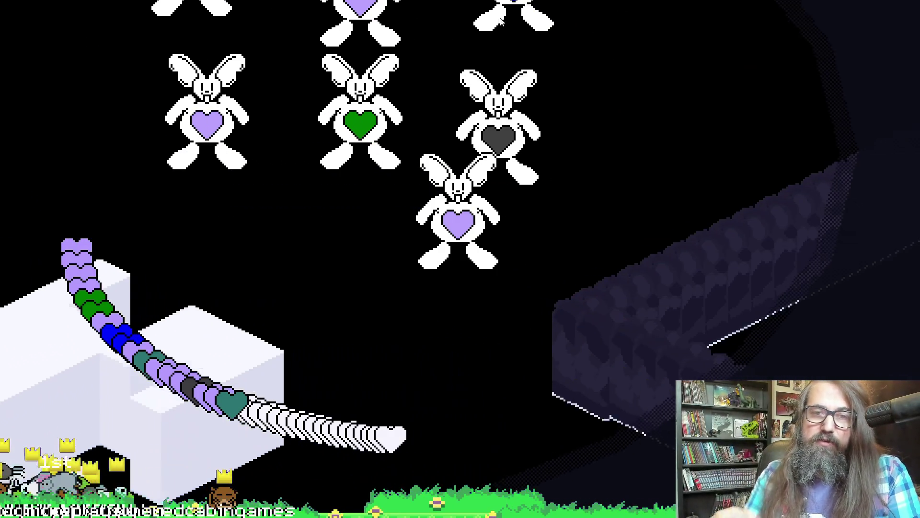
pyautogui.press('Right')
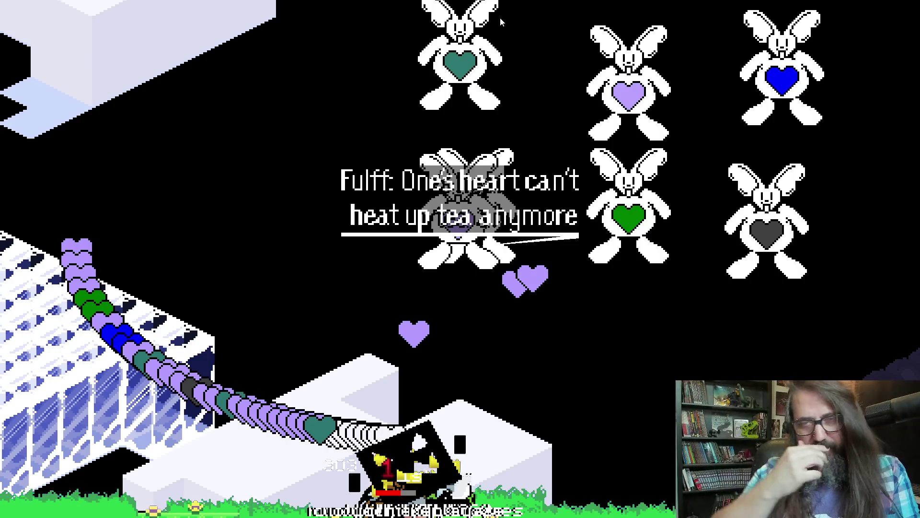
# Step: Close the running game and return via the Workspace 1 and room_level_02 tabs to the obj_game_dialogue code
pyautogui.press('Return')
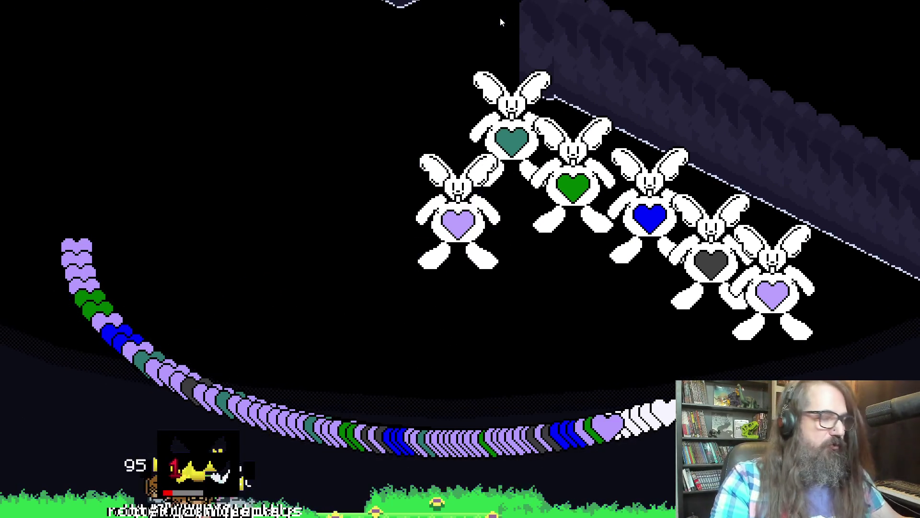
pyautogui.press('Escape')
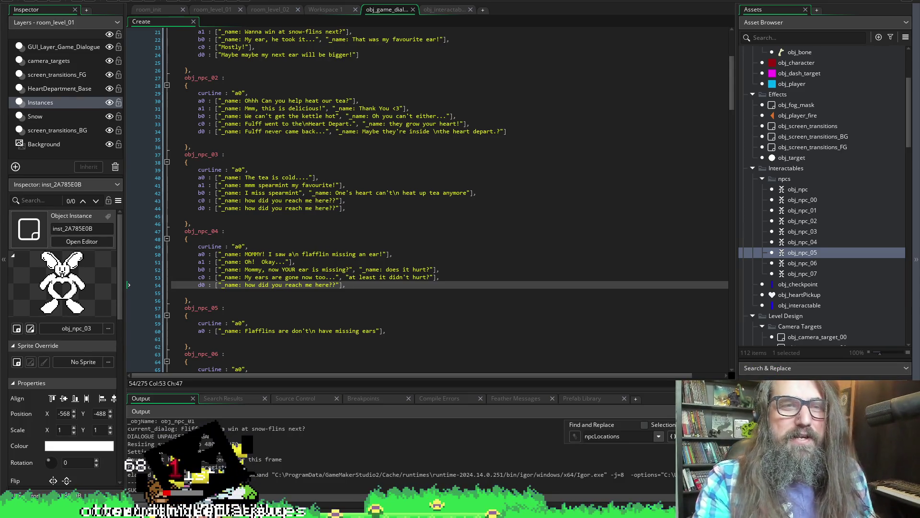
pyautogui.click(324, 9)
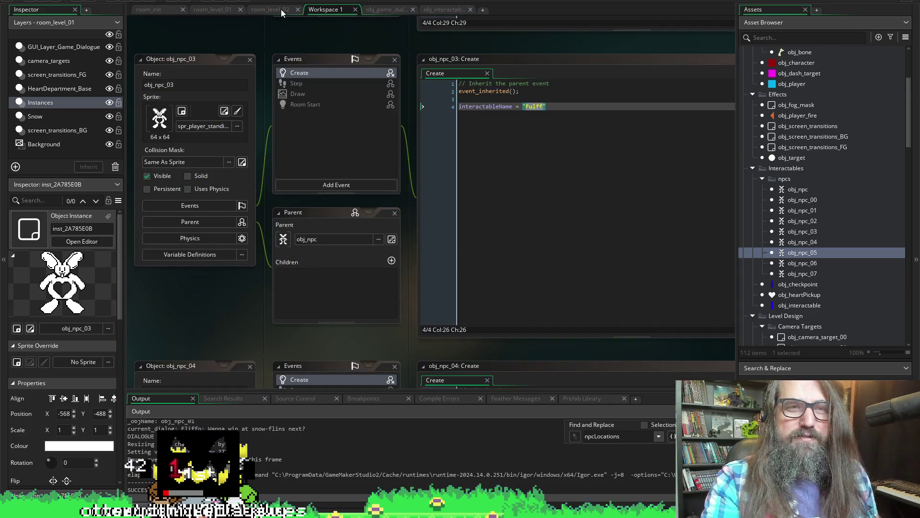
pyautogui.click(270, 9)
pyautogui.click(324, 10)
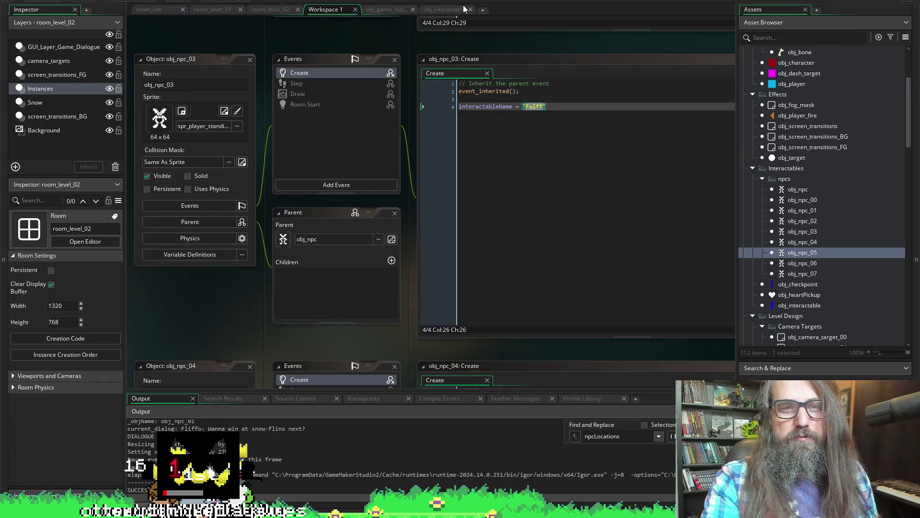
pyautogui.click(389, 9)
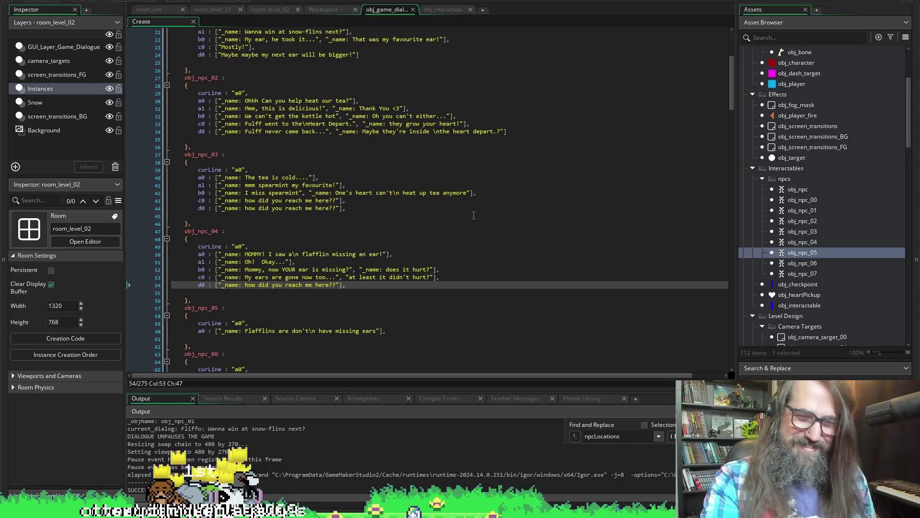
pyautogui.scroll(2, 474, 214)
pyautogui.scroll(2, 473, 215)
pyautogui.scroll(2, 473, 215)
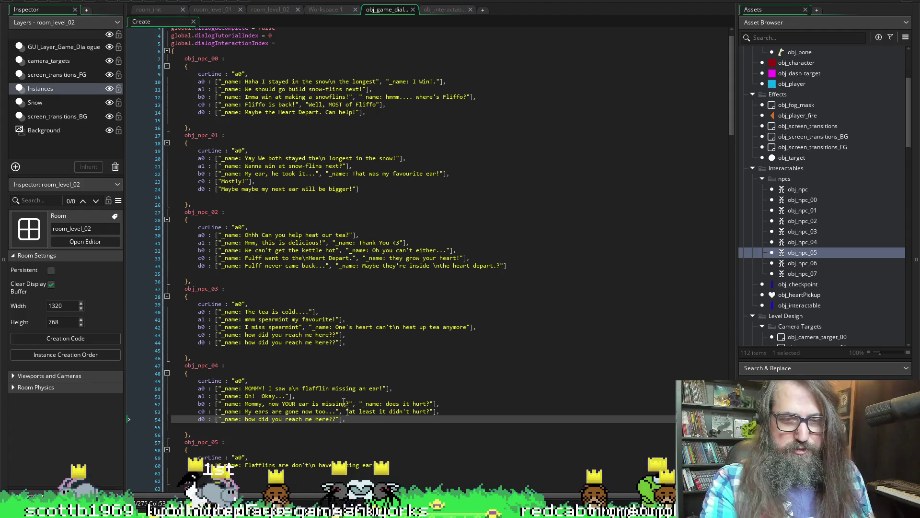
pyautogui.scroll(-4, 221, 393)
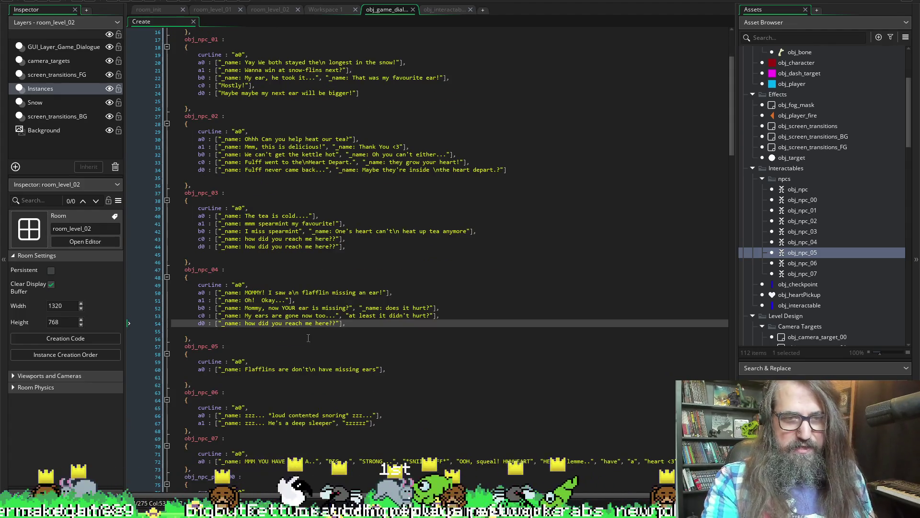
# Step: Move the caret around the obj_npc_02, obj_npc_03 and obj_npc_04 dialogue blocks
pyautogui.click(342, 315)
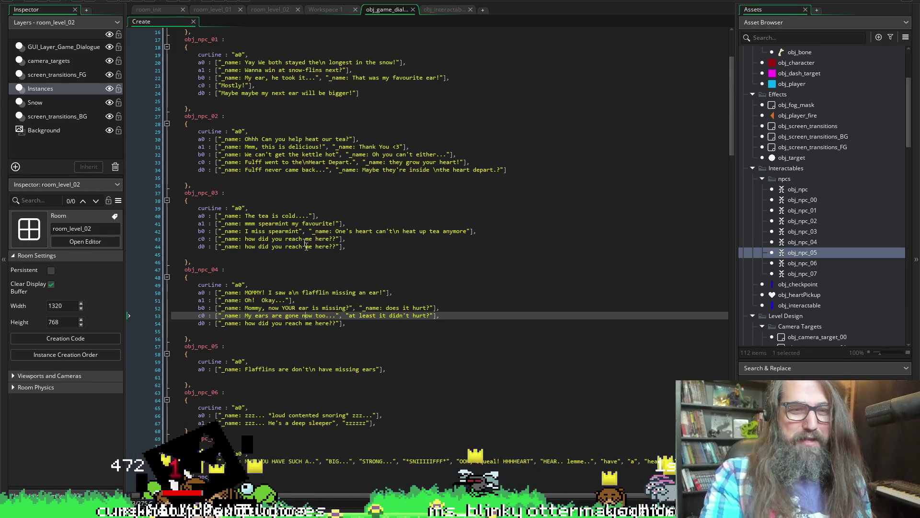
pyautogui.scroll(1, 288, 216)
pyautogui.scroll(2, 215, 159)
pyautogui.scroll(3, 166, 117)
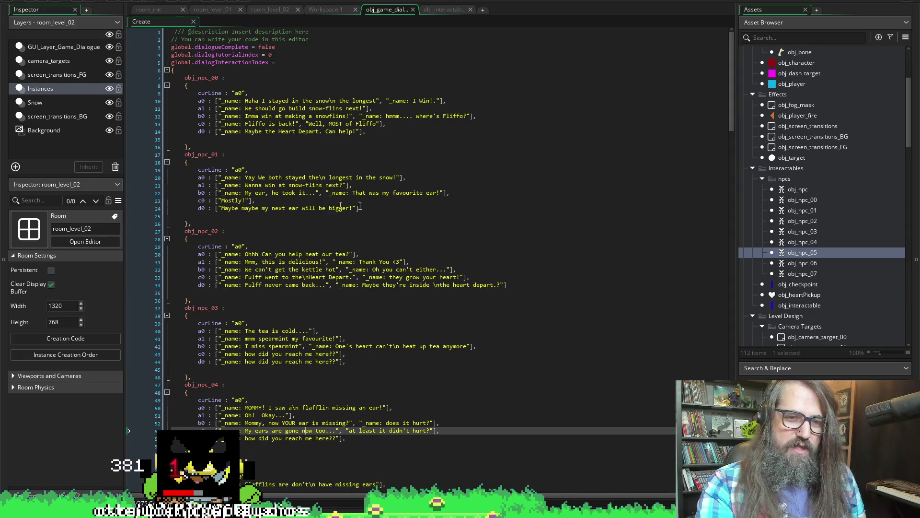
pyautogui.scroll(-2, 361, 237)
pyautogui.click(507, 255)
pyautogui.scroll(-2, 431, 273)
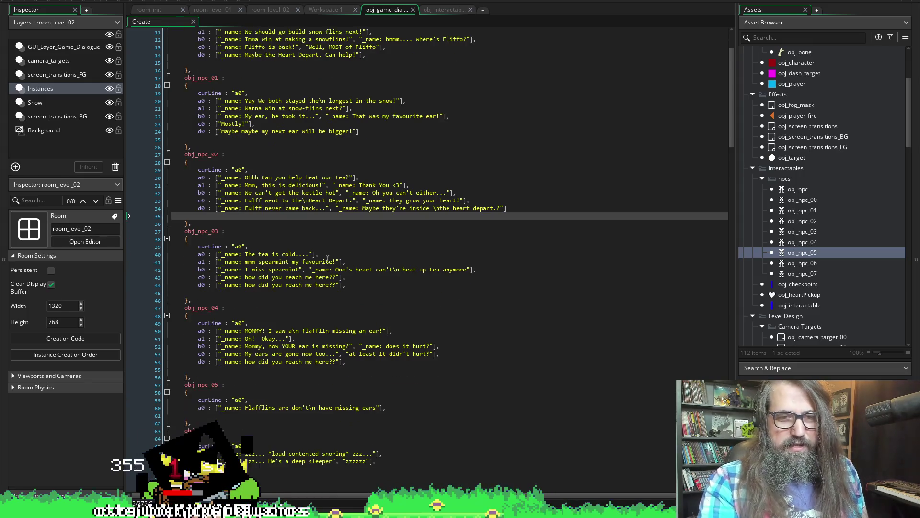
pyautogui.moveTo(345, 277); pyautogui.dragTo(341, 285)
pyautogui.click(376, 285)
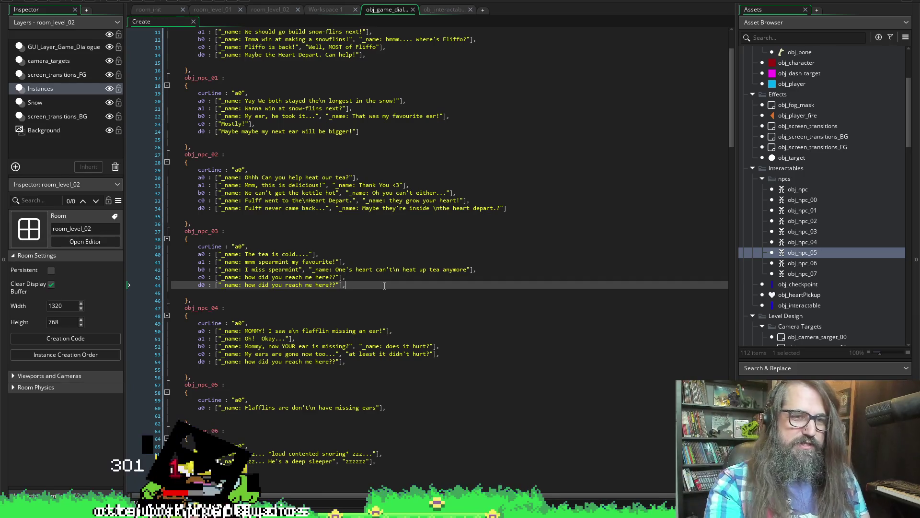
pyautogui.click(209, 231)
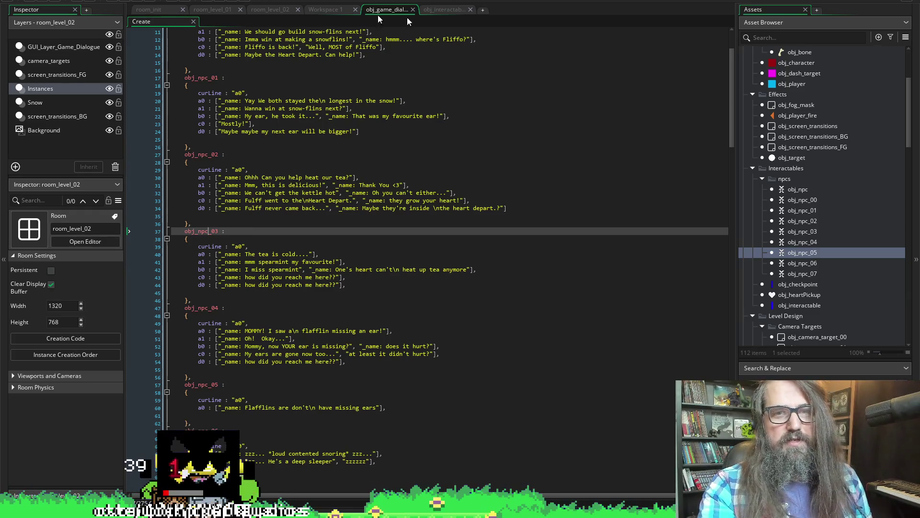
# Step: Switch through Workspace 1 and room_init to the room_level_01 room editor
pyautogui.click(320, 9)
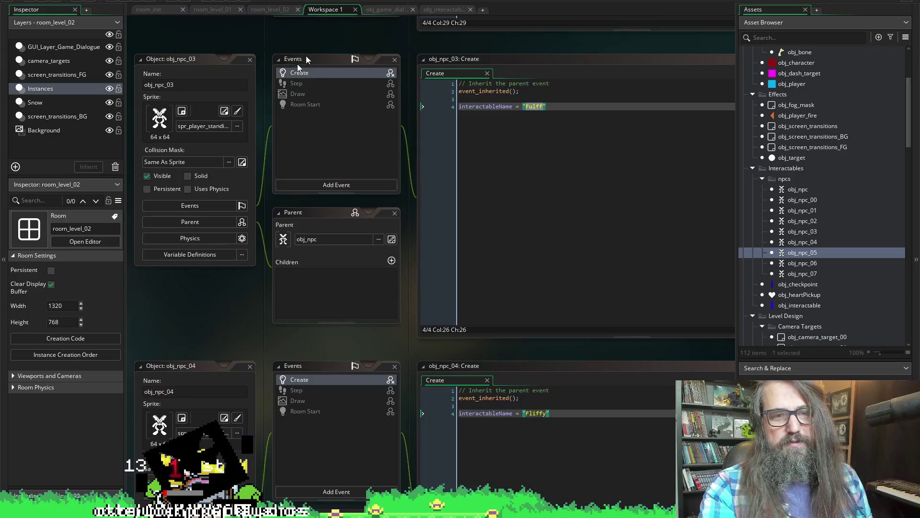
pyautogui.scroll(-2, 247, 112)
pyautogui.scroll(-2, 244, 114)
pyautogui.scroll(3, 242, 112)
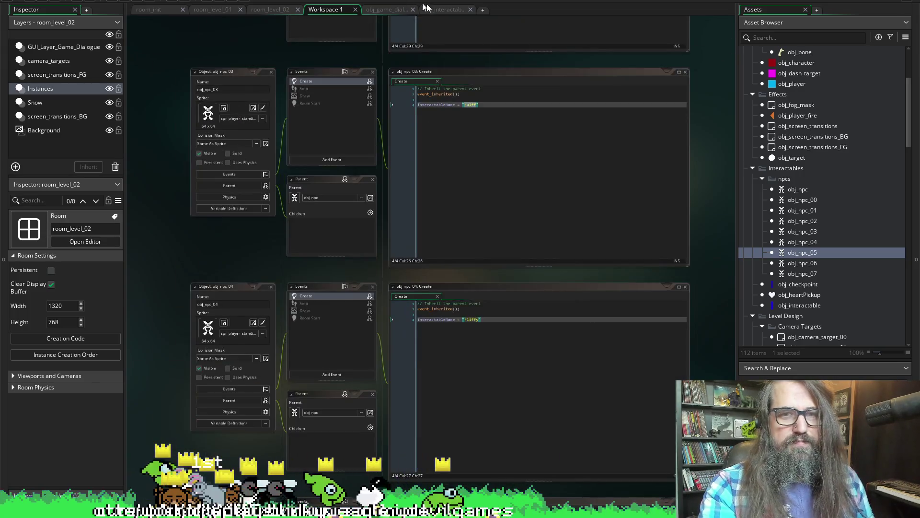
pyautogui.click(169, 10)
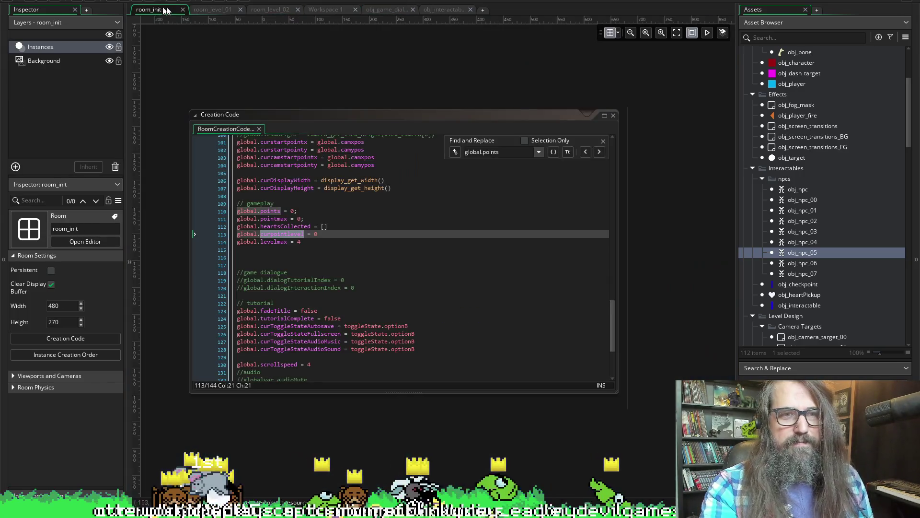
pyautogui.click(211, 10)
pyautogui.hscroll(-3, 274, 178)
pyautogui.hscroll(-3, 277, 160)
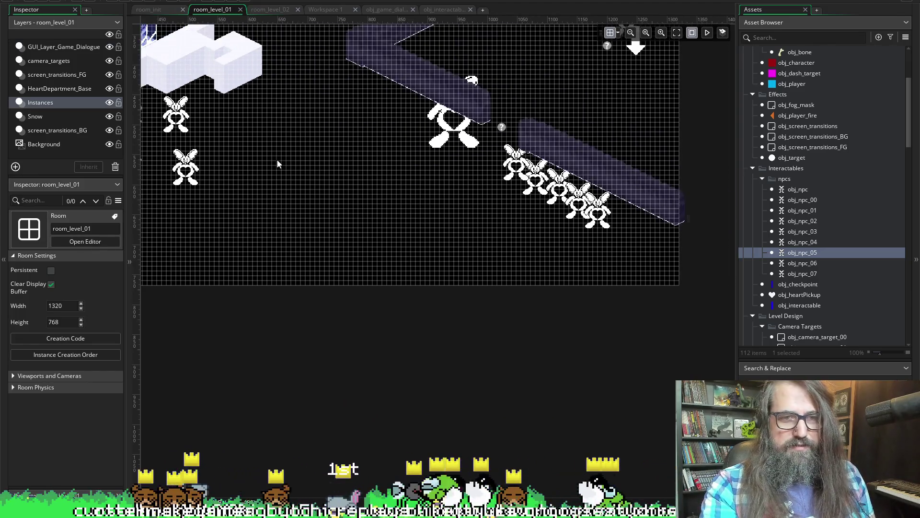
pyautogui.hscroll(-3, 280, 160)
# Step: Select the large obj_npc_06 bunny instance and nudge it up and left
pyautogui.click(363, 109)
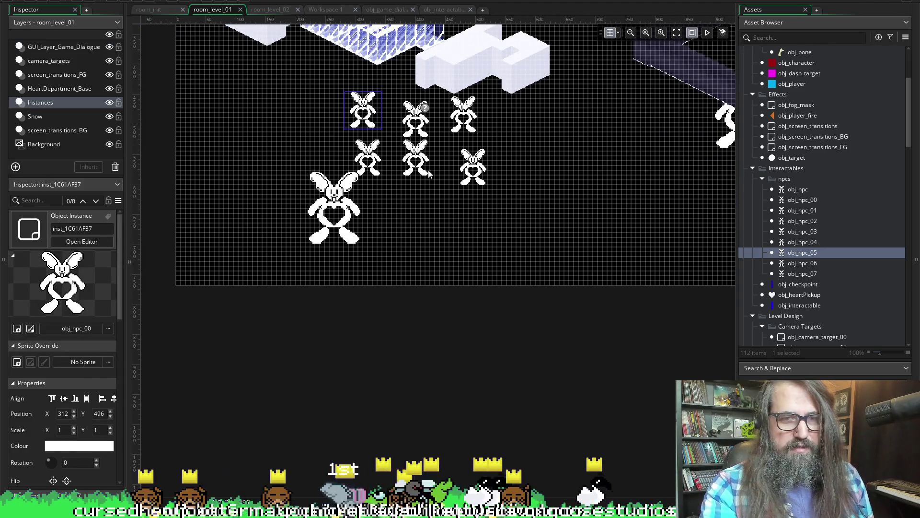
pyautogui.scroll(5, 427, 170)
pyautogui.scroll(-1, 424, 147)
pyautogui.scroll(-1, 423, 146)
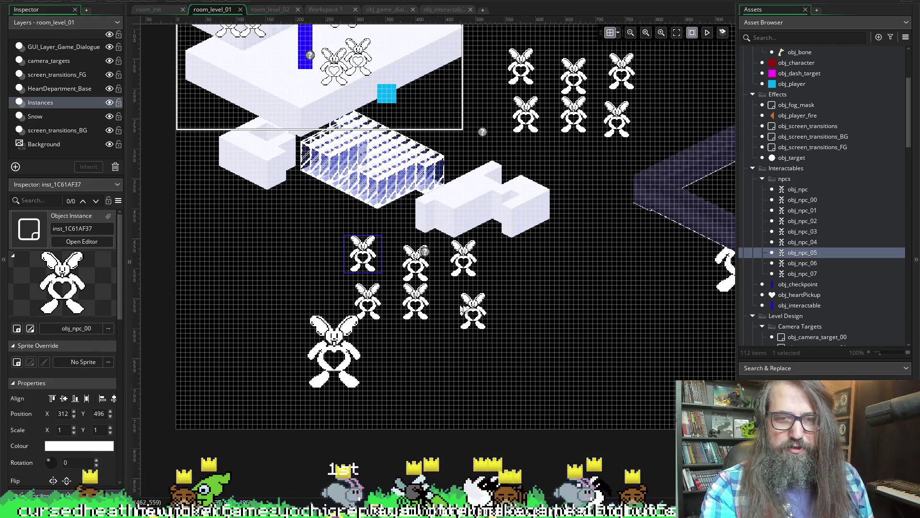
pyautogui.hscroll(3, 409, 270)
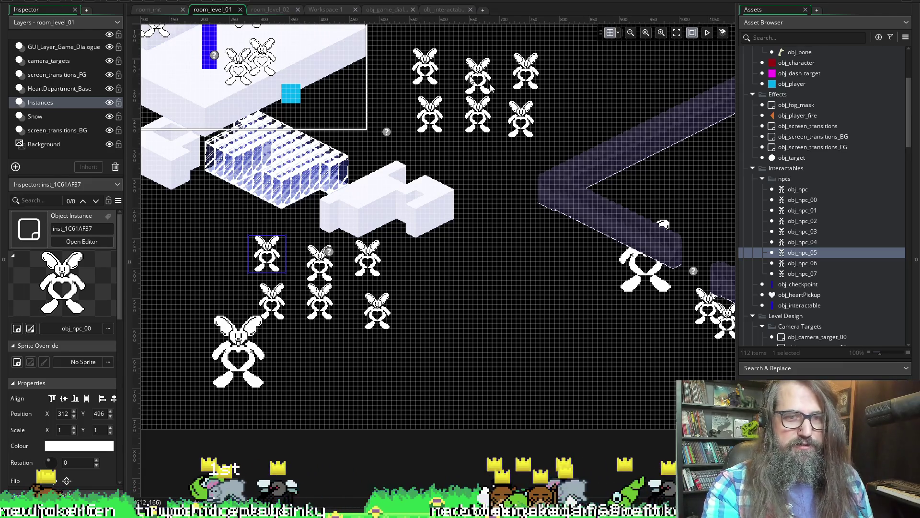
pyautogui.hscroll(-2, 389, 234)
pyautogui.hscroll(-1, 270, 87)
pyautogui.scroll(1, 271, 88)
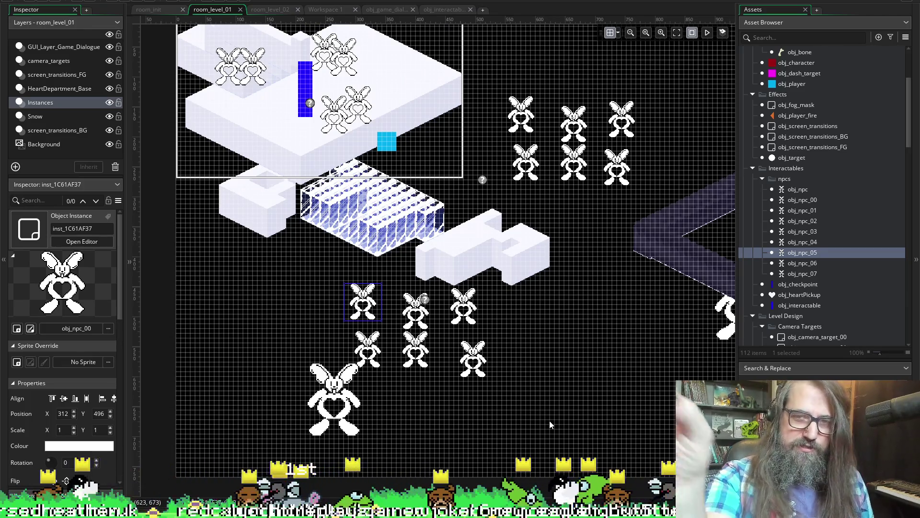
pyautogui.hscroll(1, 352, 306)
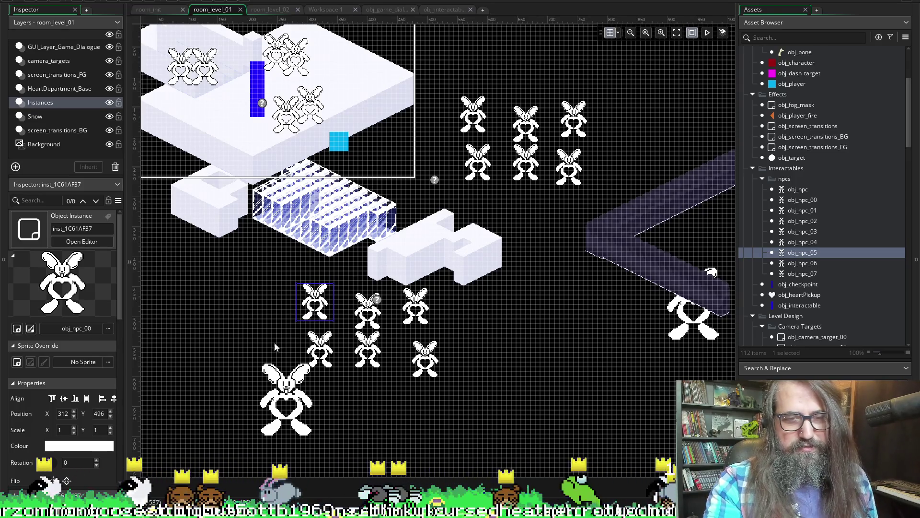
pyautogui.moveTo(261, 383)
pyautogui.mouseDown()
pyautogui.moveTo(231, 330)
pyautogui.moveTo(242, 302)
pyautogui.mouseUp()
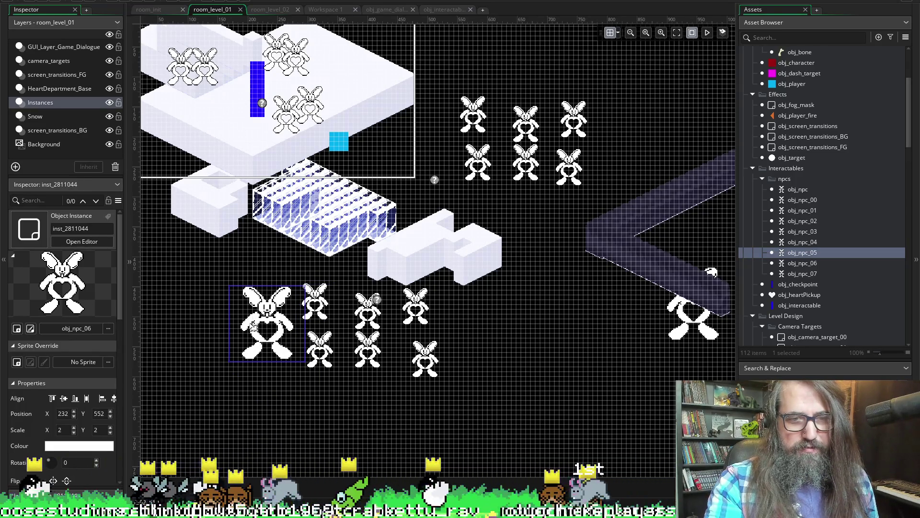
pyautogui.doubleClick(245, 310)
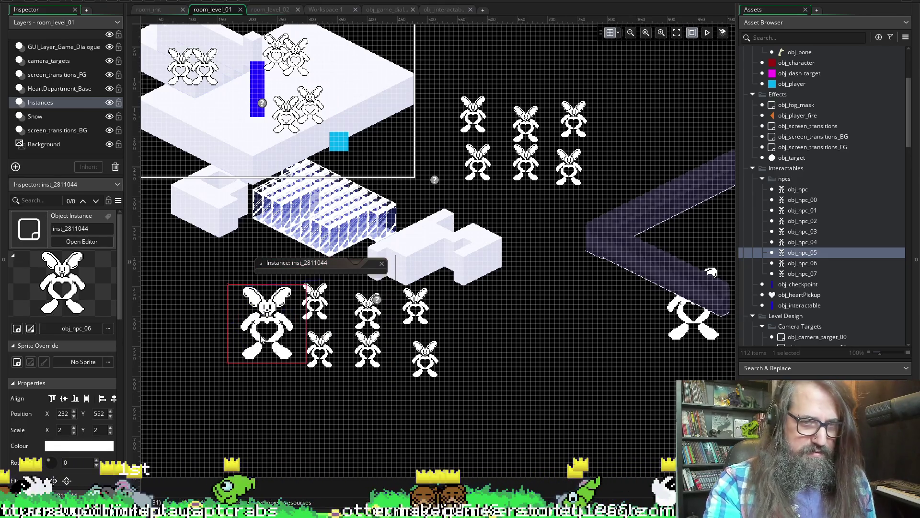
# Step: Duplicate the large bunny with Alt-drag and move the copy outside the room to the upper-left
pyautogui.moveTo(285, 331); pyautogui.dragTo(291, 336)
pyautogui.hscroll(-5, 288, 325)
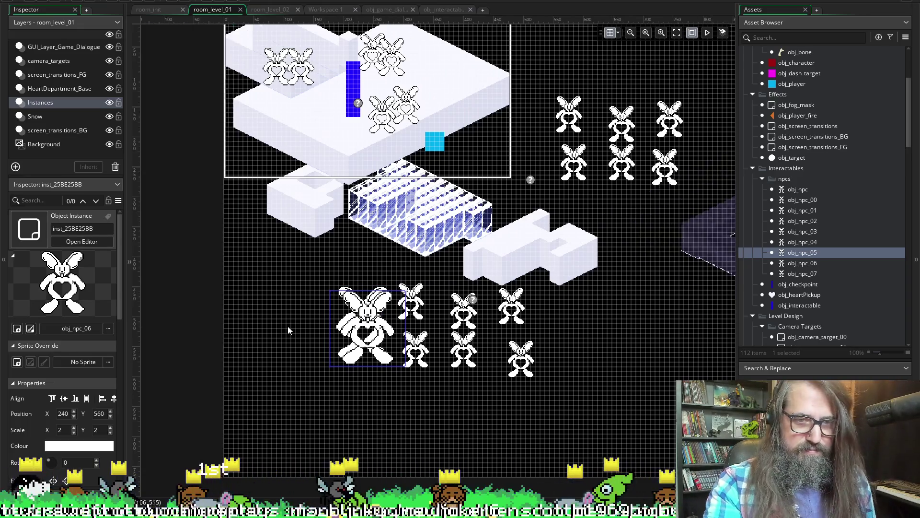
pyautogui.moveTo(458, 326); pyautogui.dragTo(231, 53)
pyautogui.scroll(5, 230, 52)
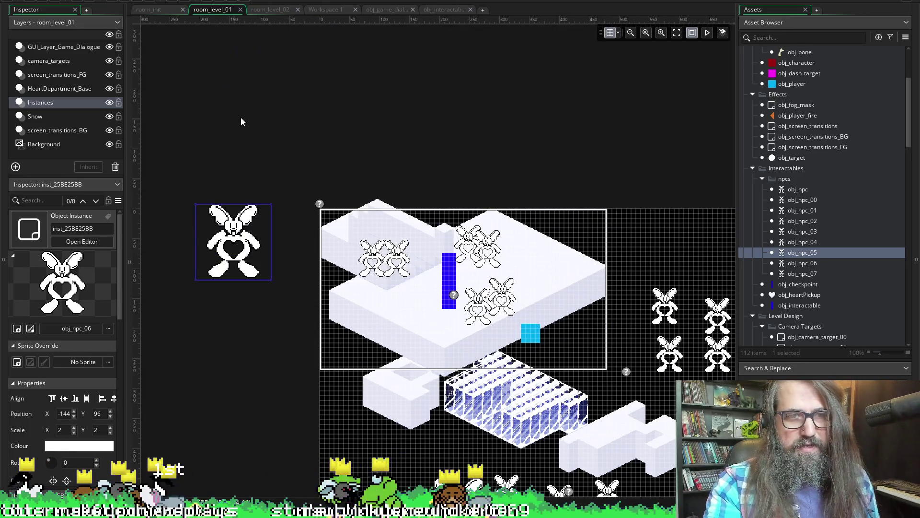
pyautogui.moveTo(249, 273); pyautogui.dragTo(245, 153)
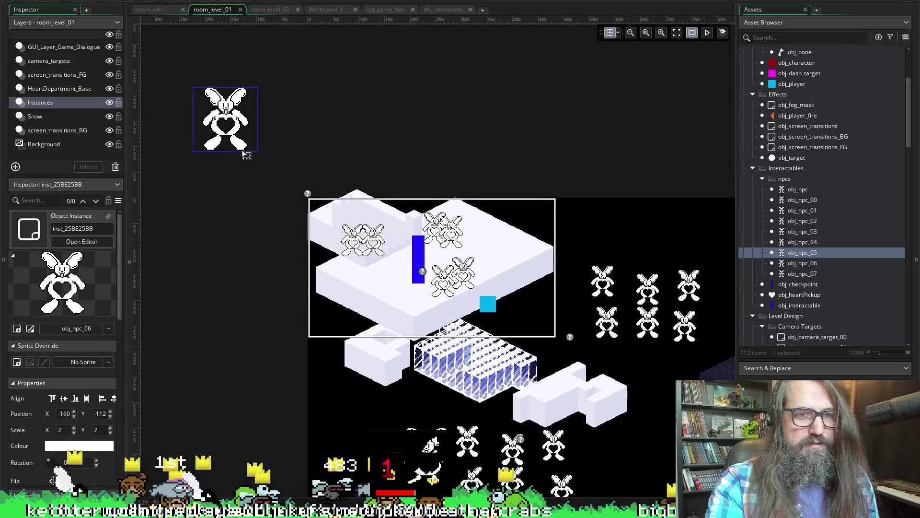
pyautogui.scroll(-10, 247, 153)
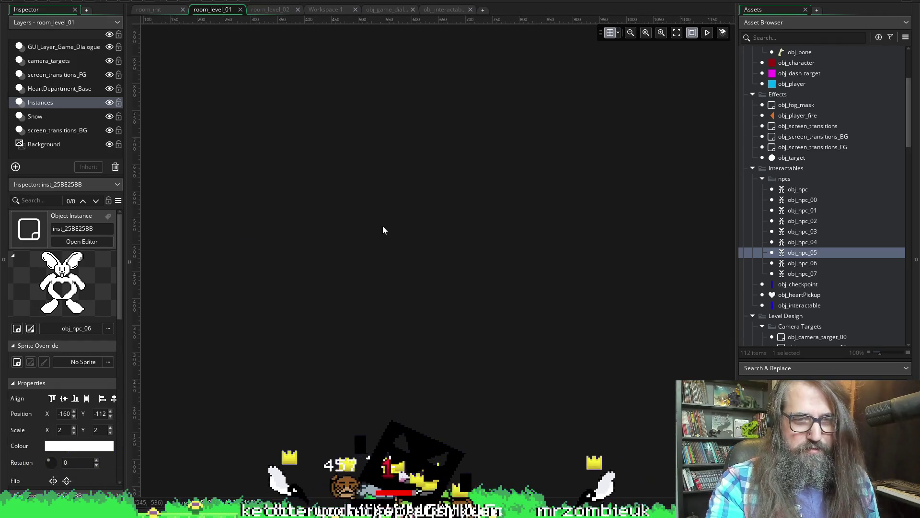
pyautogui.scroll(-5, 382, 227)
pyautogui.hscroll(-10, 451, 256)
pyautogui.hscroll(-5, 450, 259)
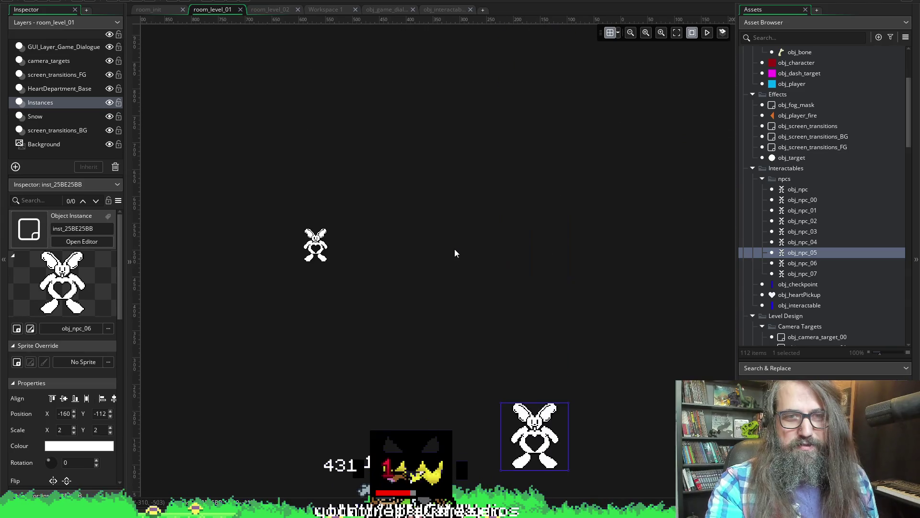
pyautogui.moveTo(530, 431)
pyautogui.mouseDown()
pyautogui.moveTo(350, 295)
pyautogui.moveTo(362, 309)
pyautogui.mouseUp()
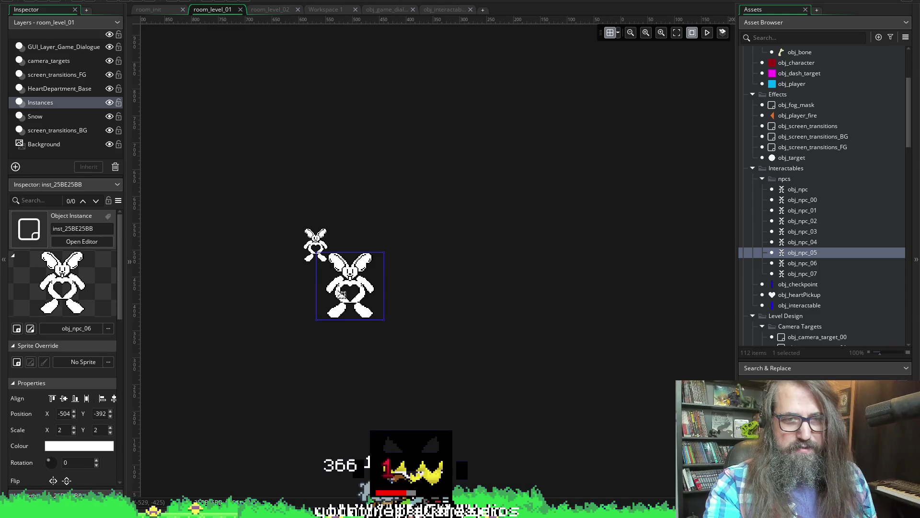
# Step: Inspect the copied bunny instance's Variables panel and close it
pyautogui.doubleClick(341, 294)
pyautogui.click(420, 297)
pyautogui.hscroll(3, 391, 367)
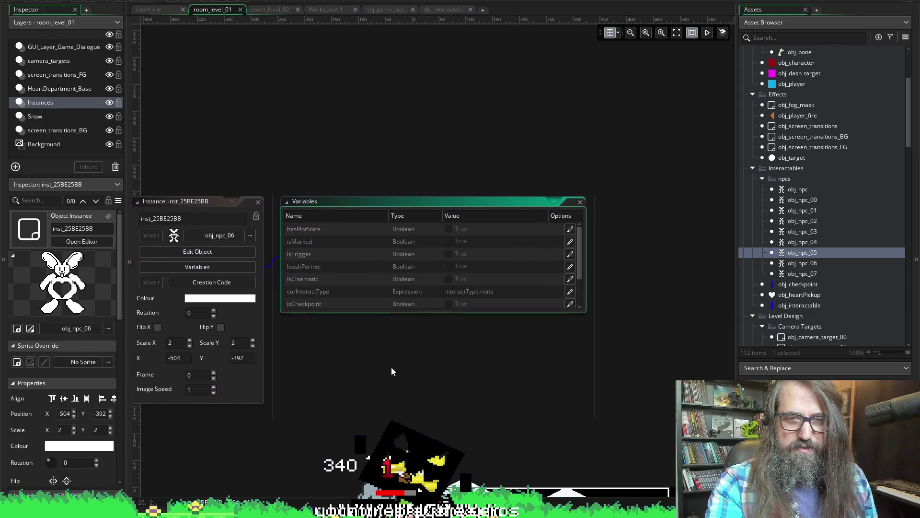
pyautogui.scroll(-3, 409, 172)
pyautogui.scroll(-5, 368, 217)
pyautogui.scroll(5, 369, 222)
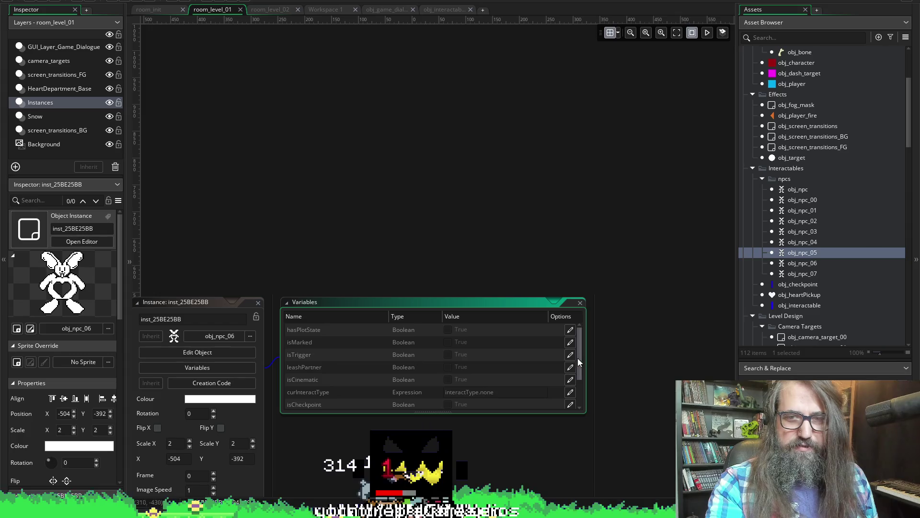
pyautogui.moveTo(582, 354); pyautogui.dragTo(584, 424)
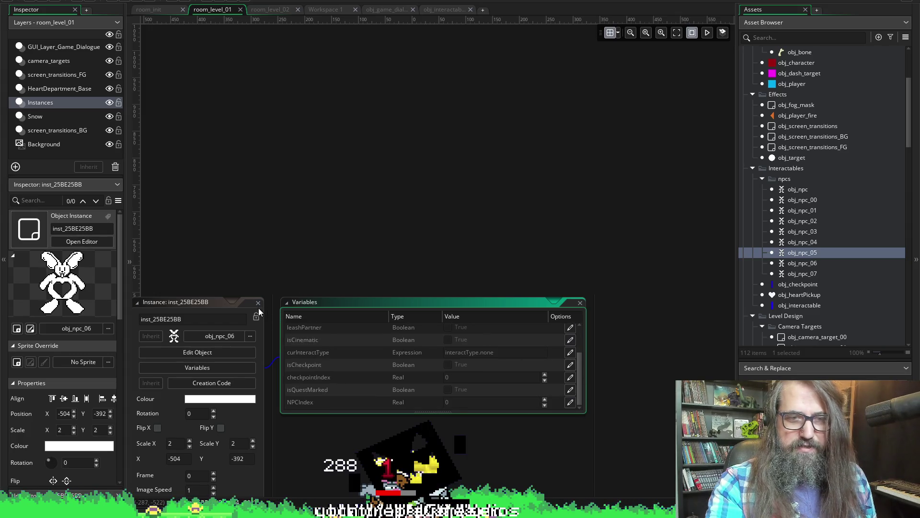
pyautogui.scroll(-5, 369, 308)
pyautogui.click(352, 280)
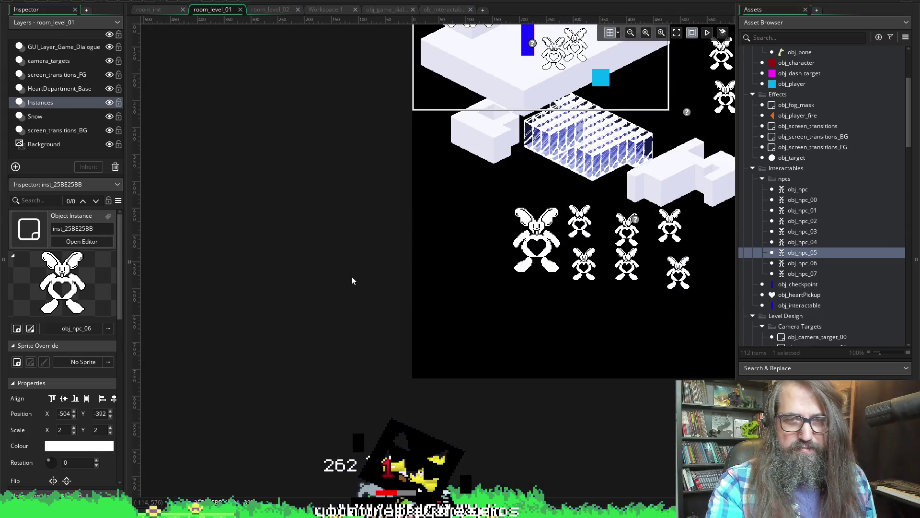
# Step: Override the original large bunny's NPCIndex variable to 2
pyautogui.doubleClick(552, 256)
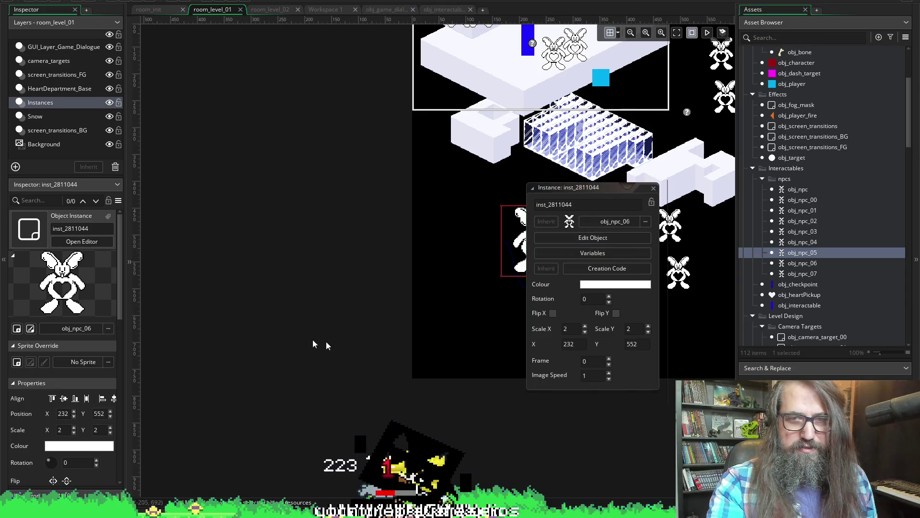
pyautogui.hscroll(3, 223, 228)
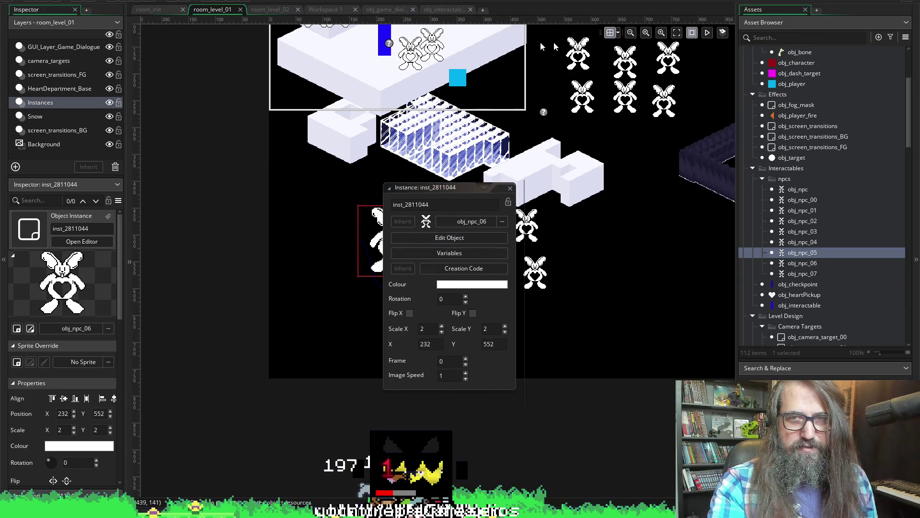
pyautogui.click(450, 252)
pyautogui.hscroll(5, 432, 290)
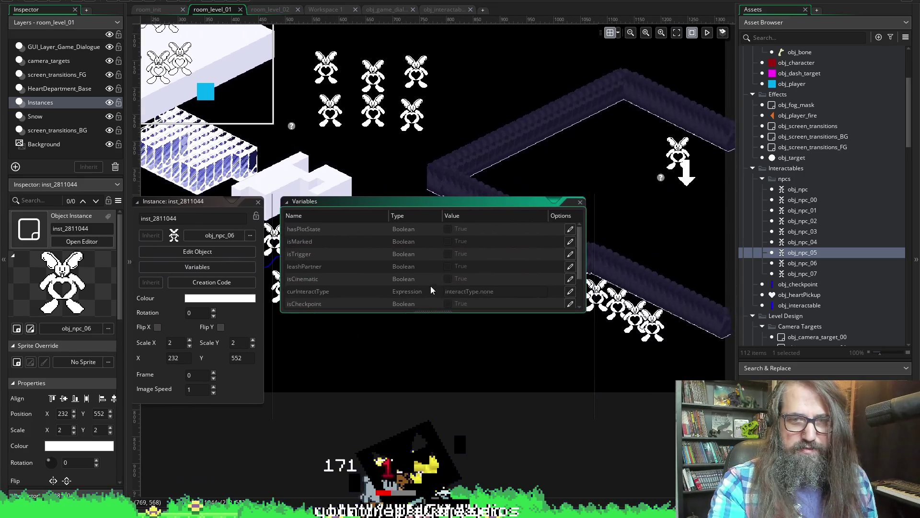
pyautogui.scroll(-3, 486, 289)
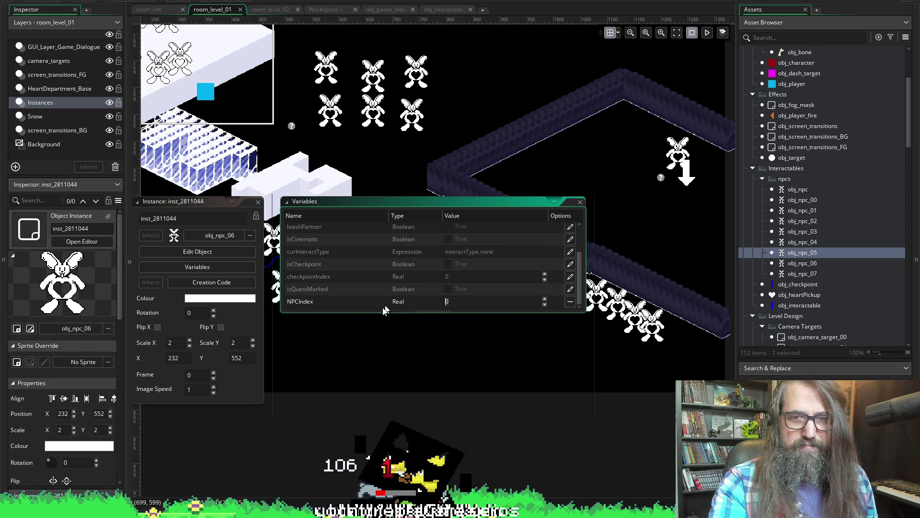
pyautogui.write('2')
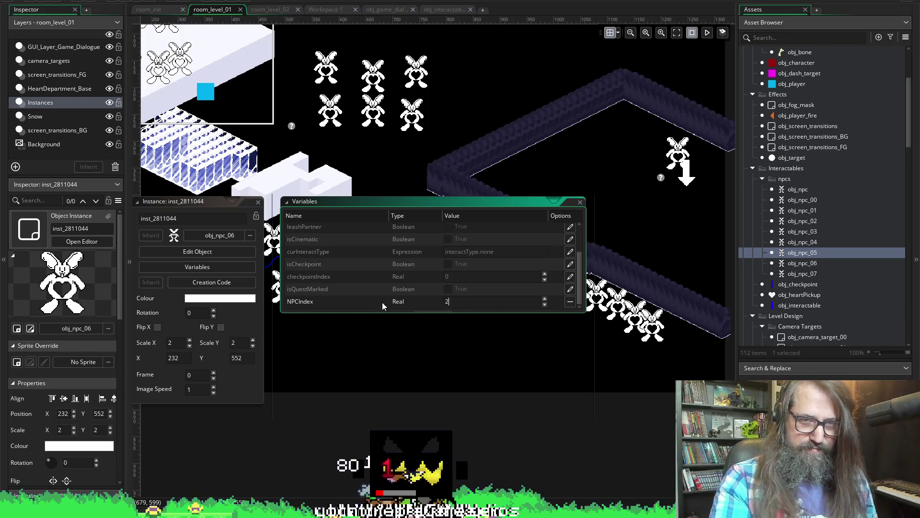
pyautogui.press('Return')
pyautogui.click(258, 202)
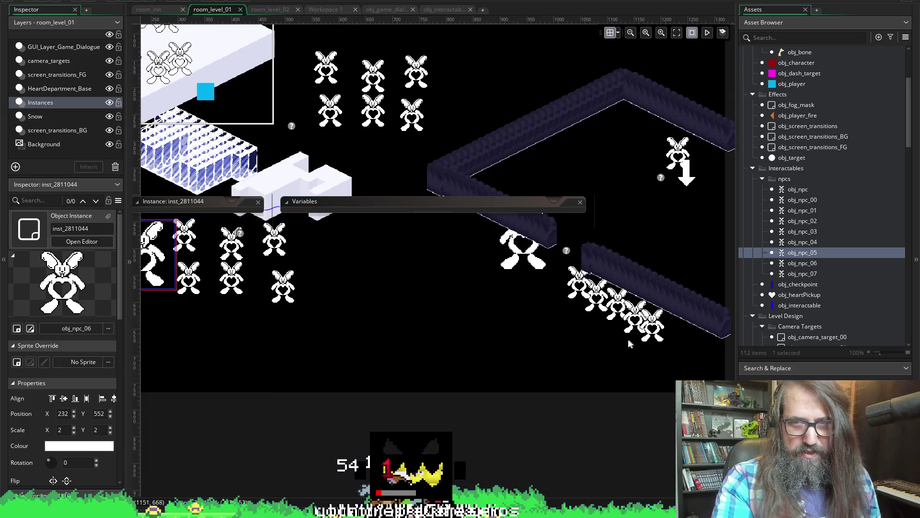
# Step: Override the next bunny instance's NPCIndex variable to 3
pyautogui.doubleClick(518, 237)
pyautogui.click(612, 251)
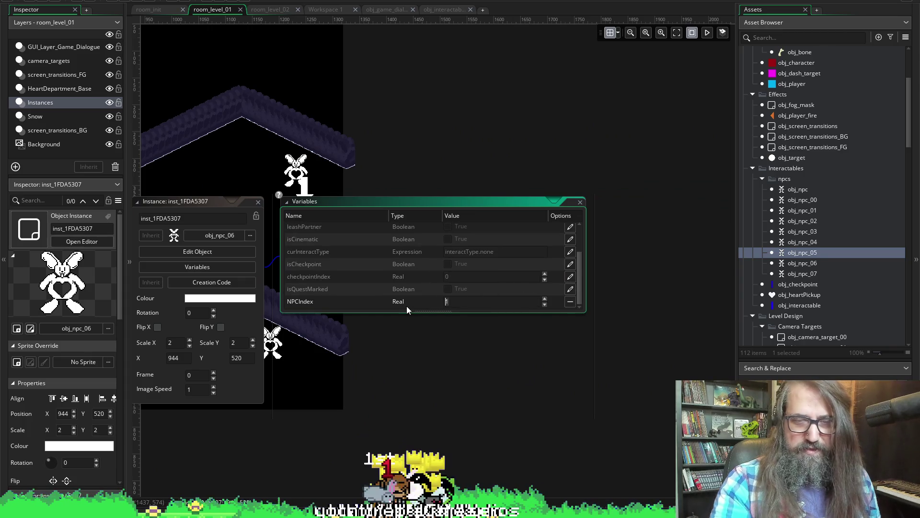
pyautogui.write('3')
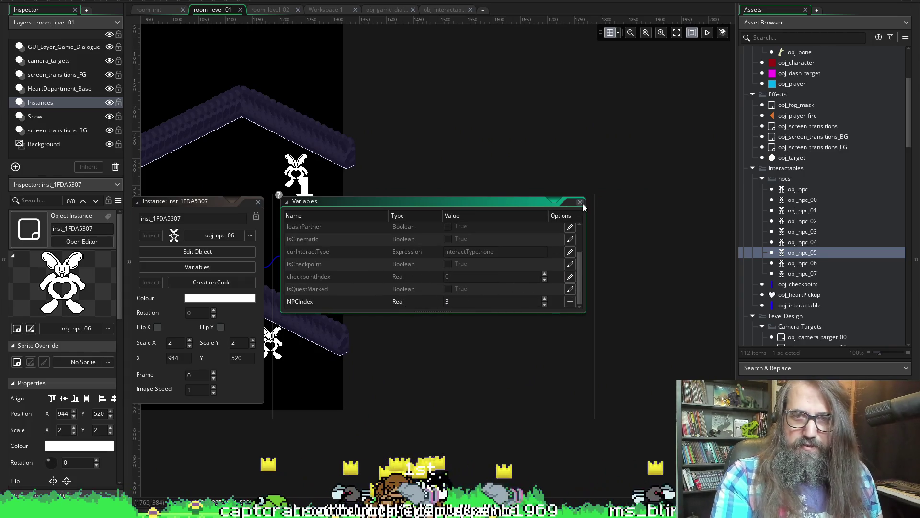
pyautogui.click(390, 170)
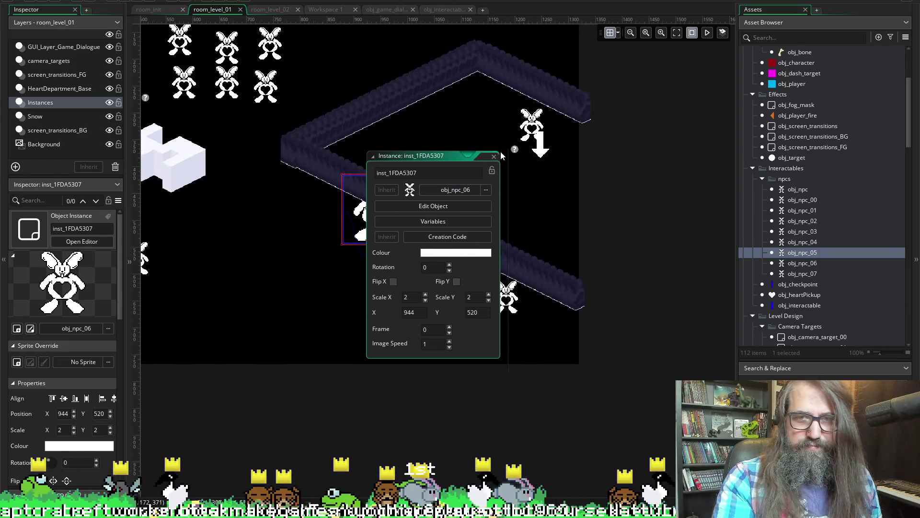
pyautogui.click(493, 155)
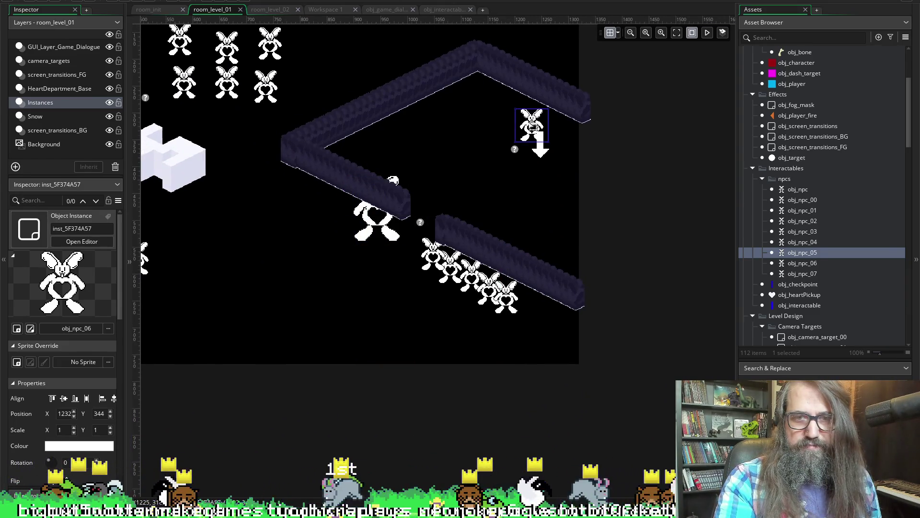
# Step: Override the top-right bunny instance's NPCIndex variable to 4
pyautogui.doubleClick(529, 129)
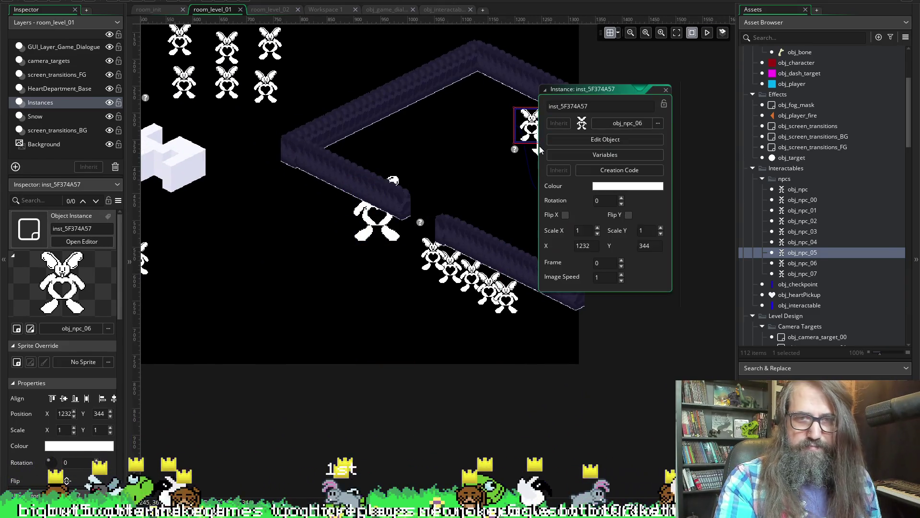
pyautogui.click(608, 156)
pyautogui.hscroll(-3, 468, 170)
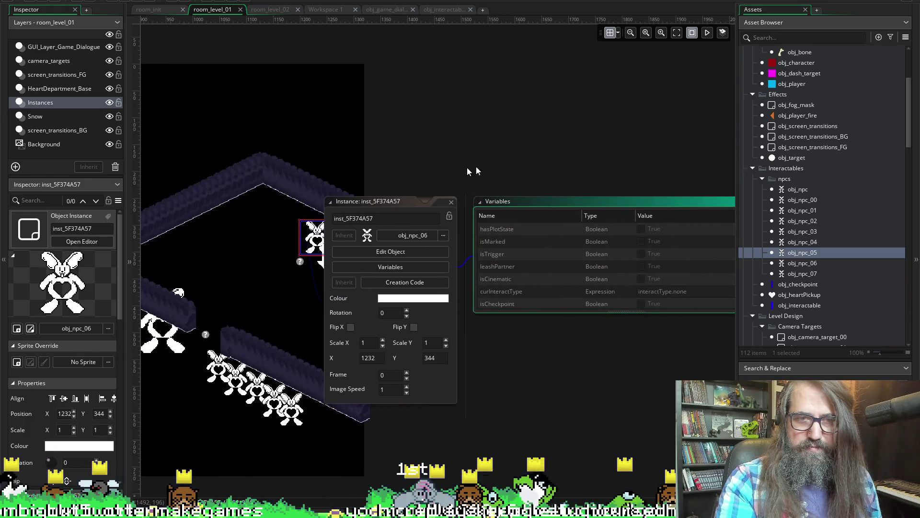
pyautogui.scroll(-3, 597, 216)
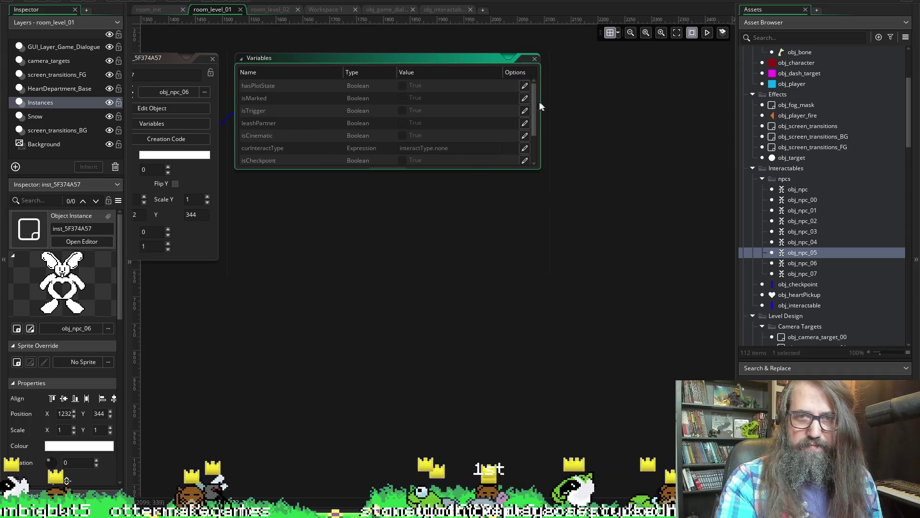
pyautogui.scroll(-3, 467, 143)
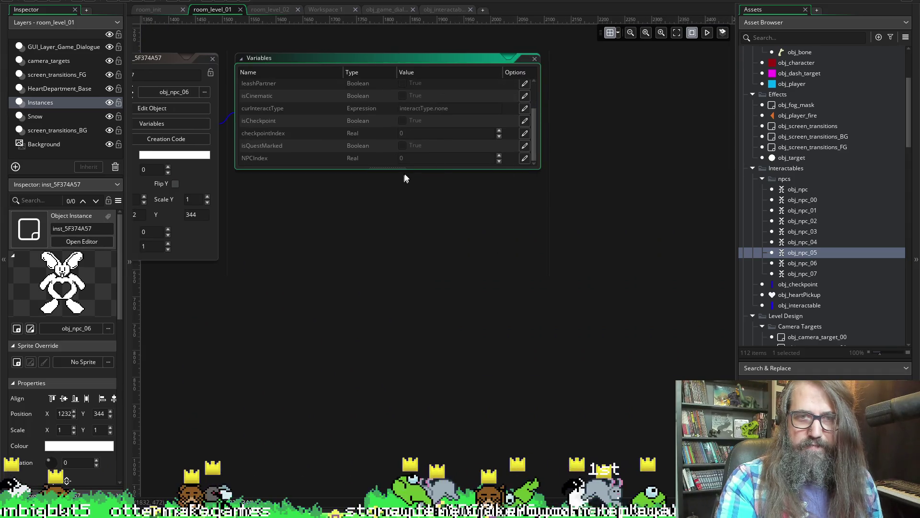
pyautogui.click(526, 158)
pyautogui.write('4')
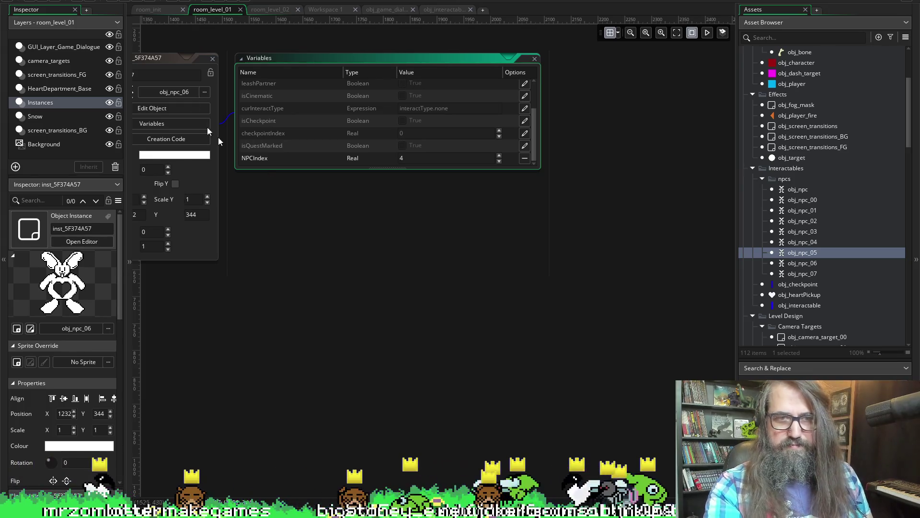
pyautogui.hscroll(-5, 217, 141)
pyautogui.click(454, 59)
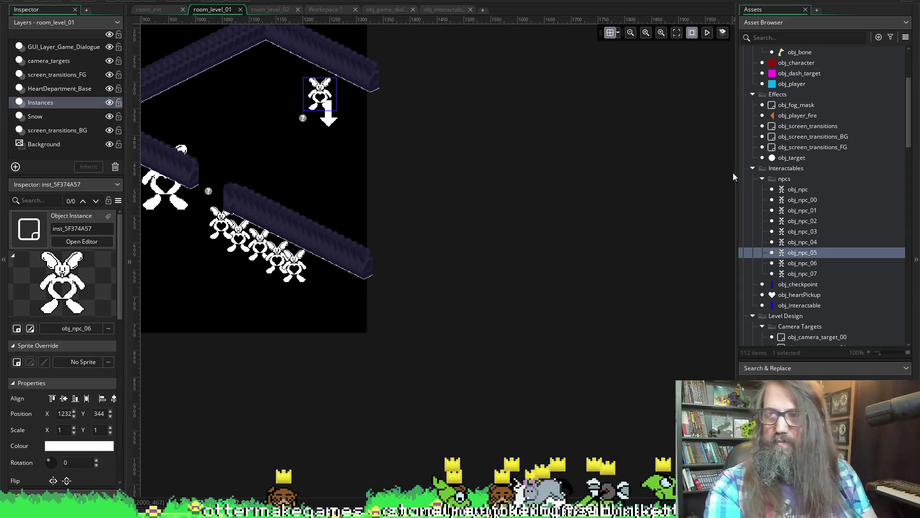
pyautogui.hscroll(-8, 317, 256)
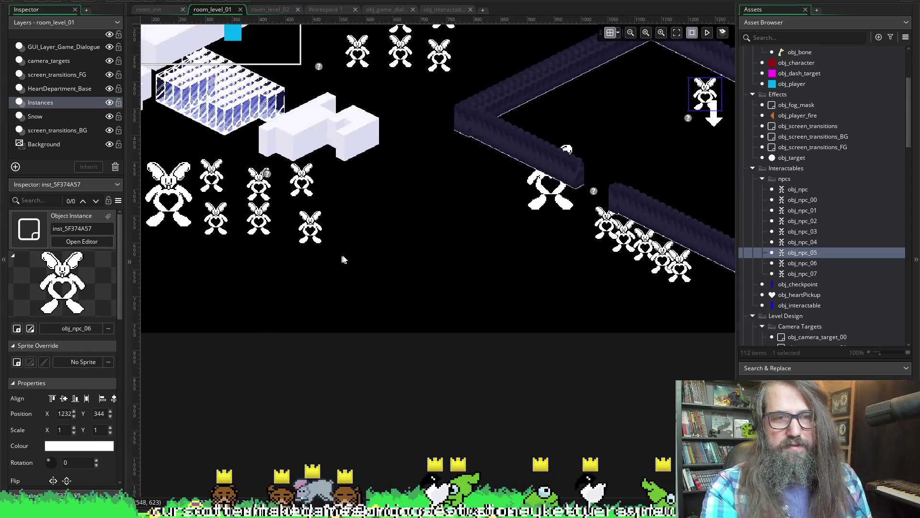
pyautogui.scroll(1, 343, 259)
pyautogui.hscroll(-2, 357, 252)
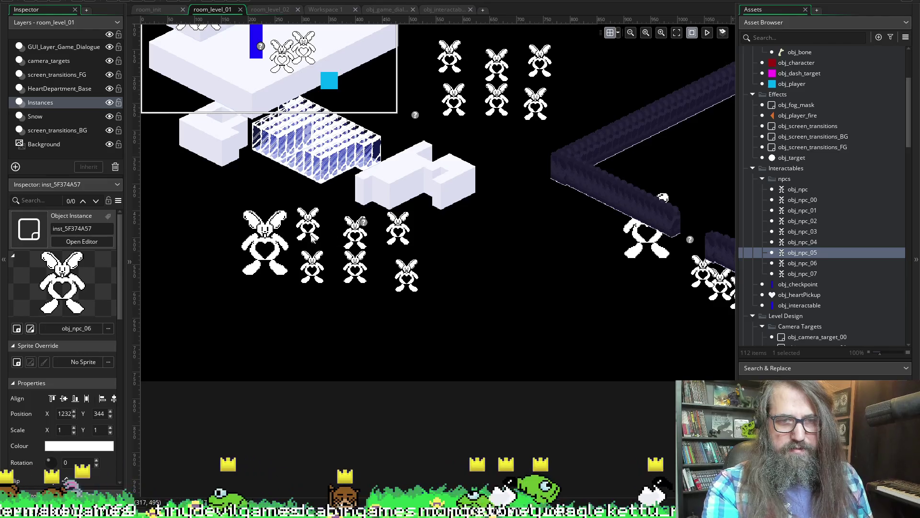
# Step: Identify the small bunnies' objects and move the obj_npc_03 bunny outside the room's top-left edge
pyautogui.click(308, 228)
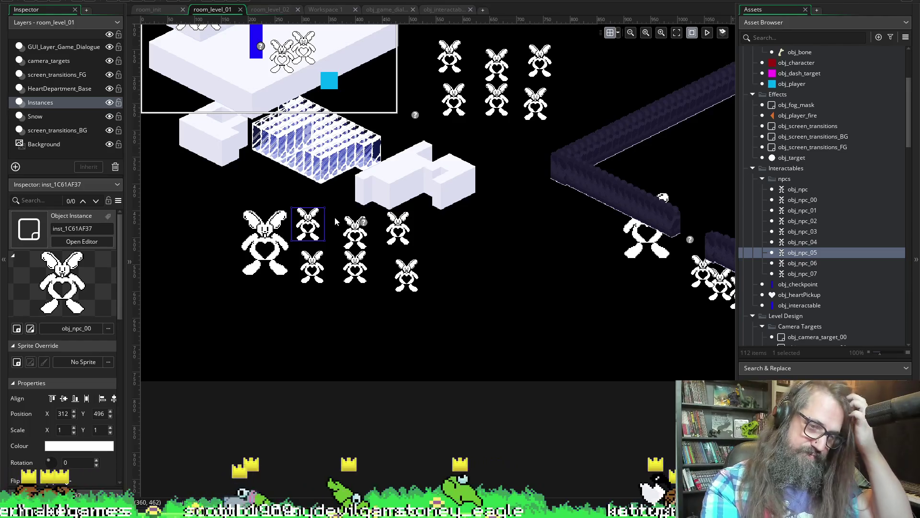
pyautogui.click(355, 232)
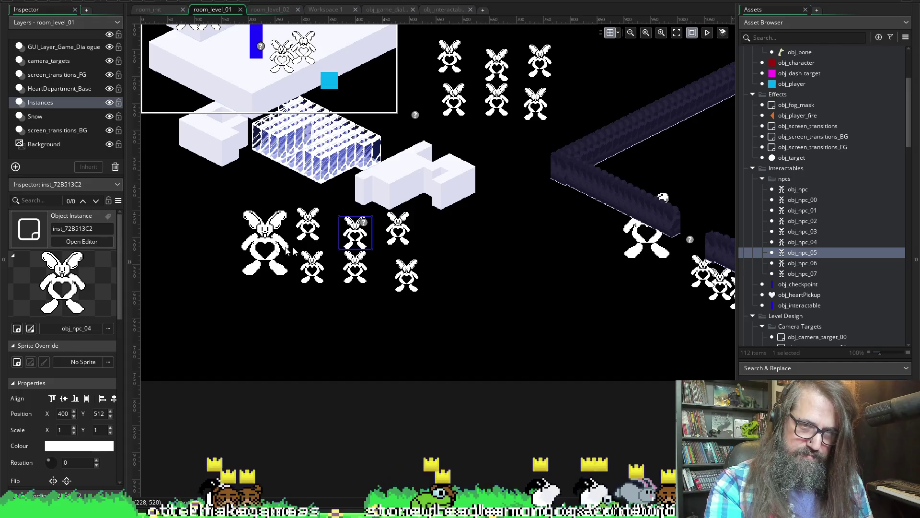
pyautogui.click(397, 229)
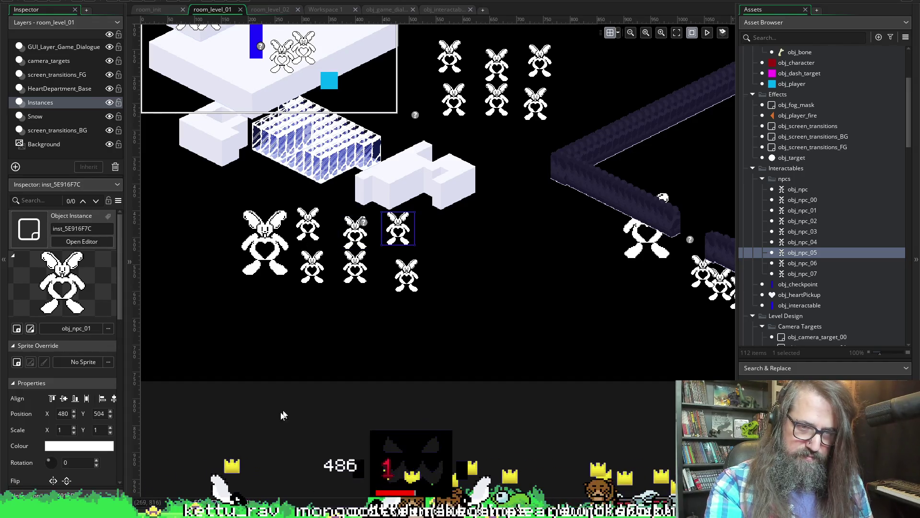
pyautogui.click(400, 274)
pyautogui.click(359, 265)
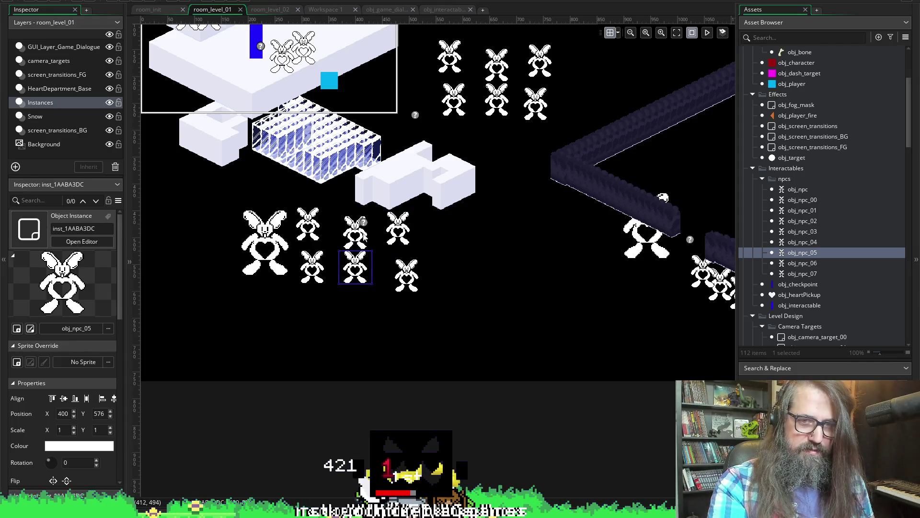
pyautogui.click(309, 266)
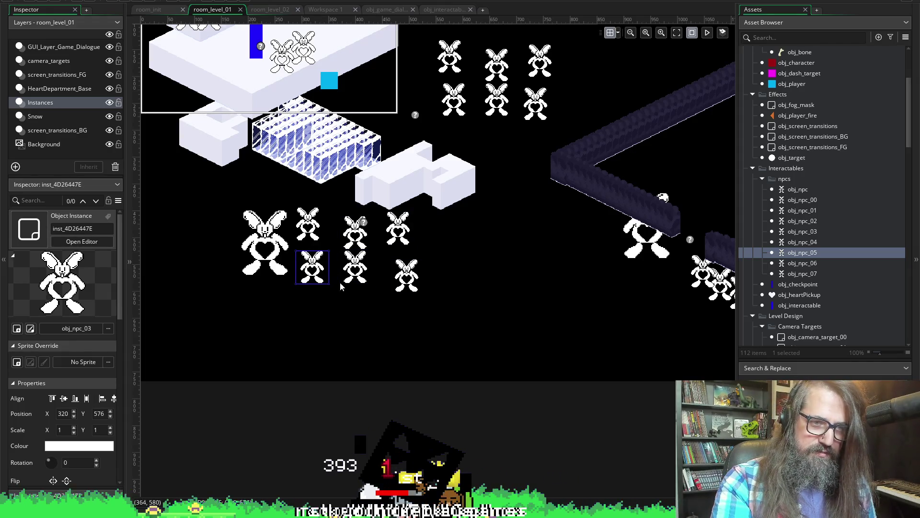
pyautogui.moveTo(339, 274); pyautogui.dragTo(473, 236)
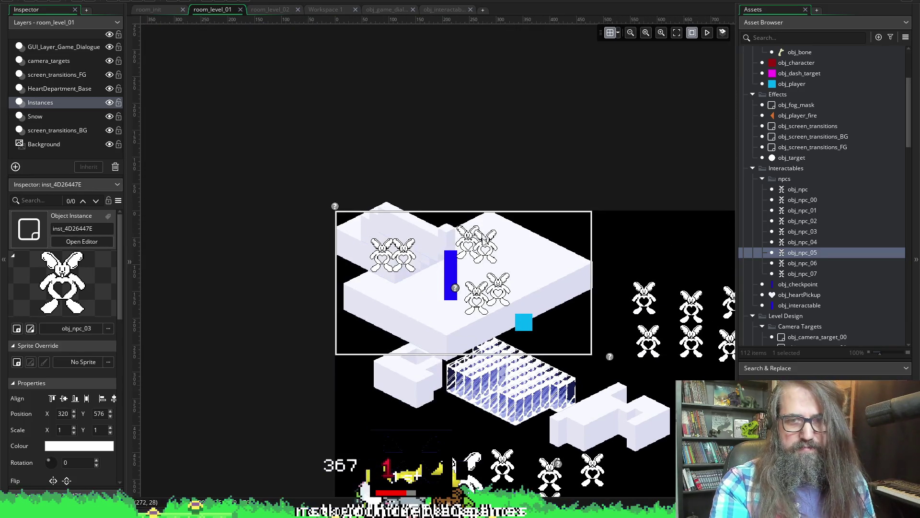
pyautogui.scroll(-2, 485, 238)
pyautogui.moveTo(506, 463); pyautogui.dragTo(198, 97)
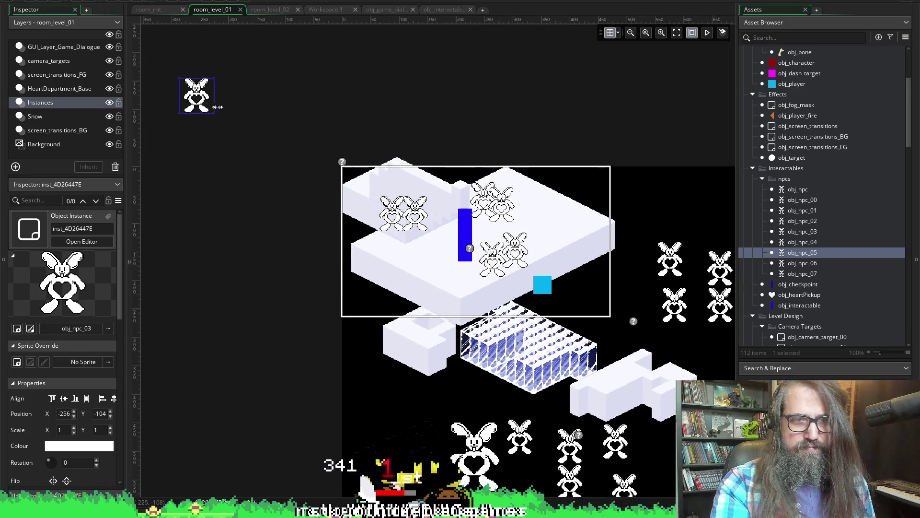
pyautogui.scroll(-2, 348, 143)
pyautogui.scroll(5, 479, 268)
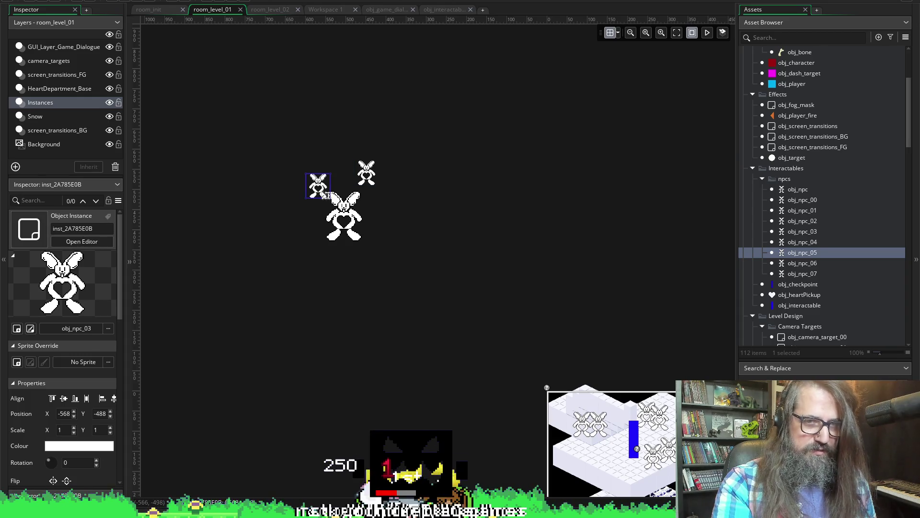
pyautogui.hscroll(4, 420, 203)
pyautogui.scroll(-3, 424, 202)
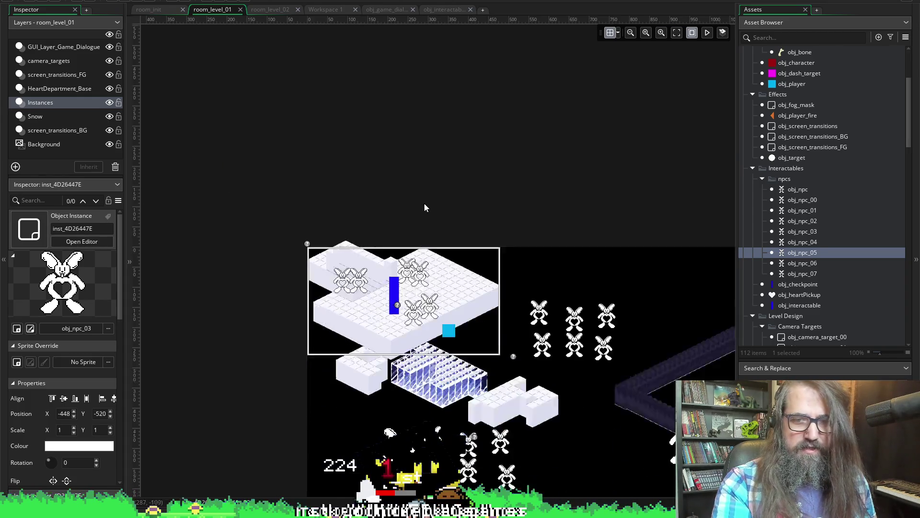
pyautogui.scroll(-2, 424, 202)
pyautogui.scroll(-2, 482, 366)
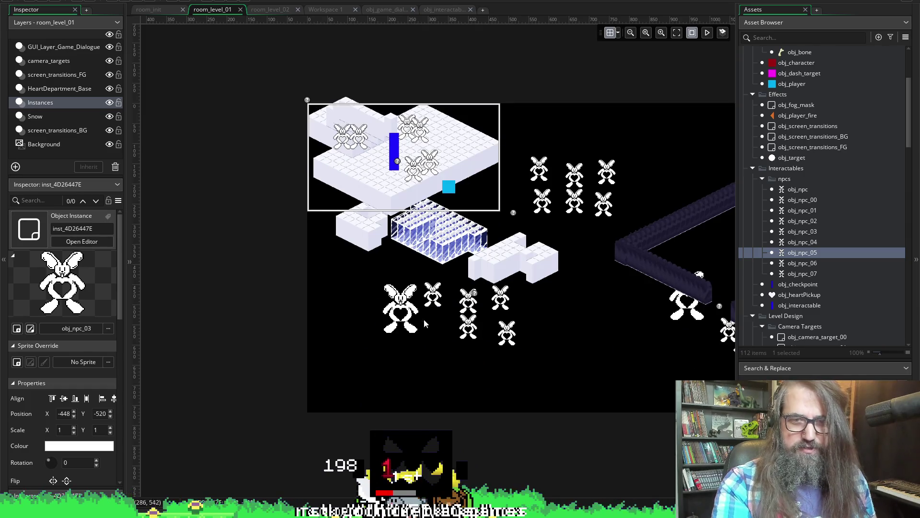
pyautogui.hscroll(4, 493, 336)
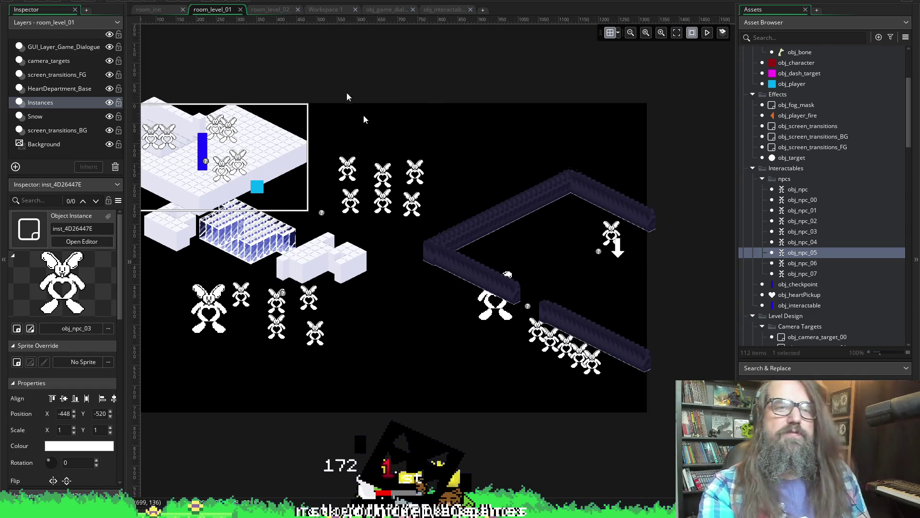
pyautogui.click(384, 10)
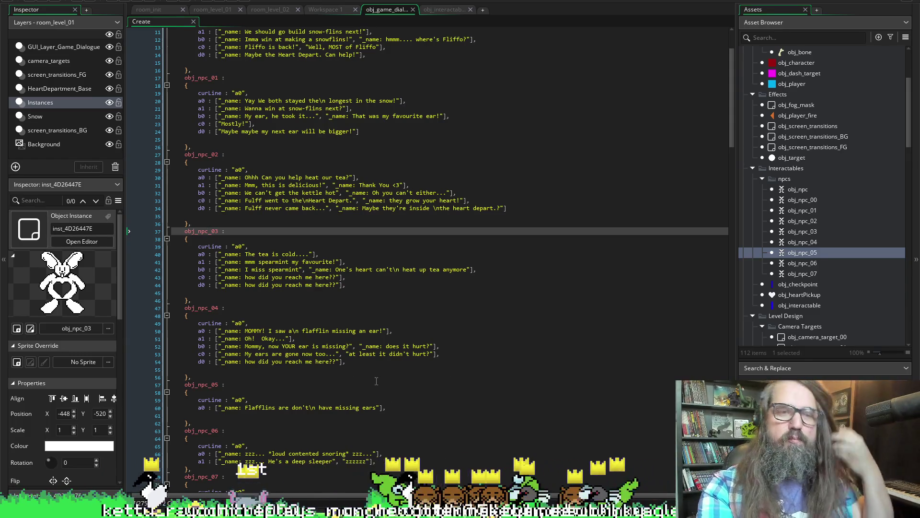
pyautogui.scroll(-3, 332, 388)
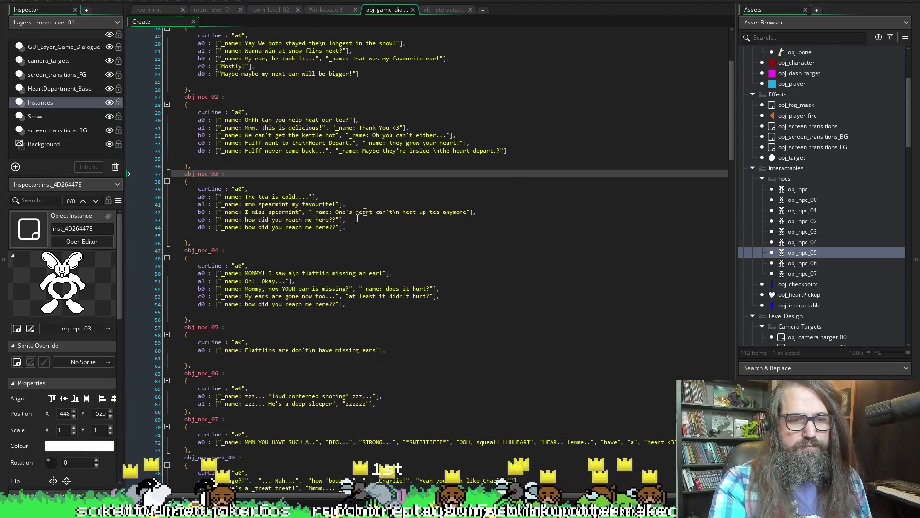
pyautogui.scroll(-3, 332, 325)
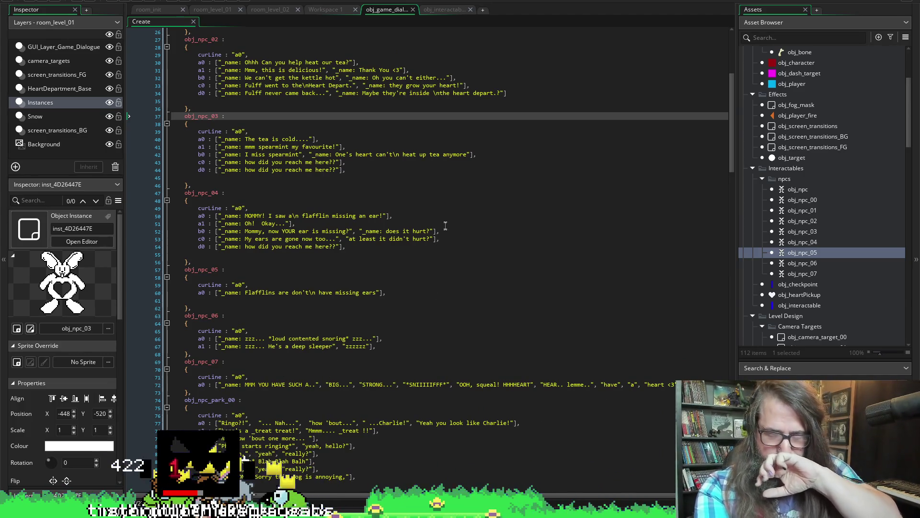
pyautogui.scroll(-2, 316, 290)
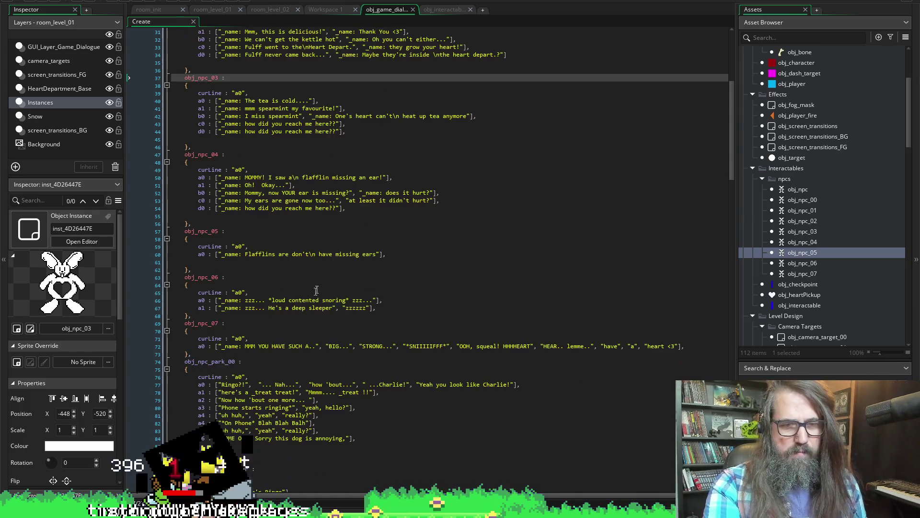
pyautogui.scroll(7, 391, 366)
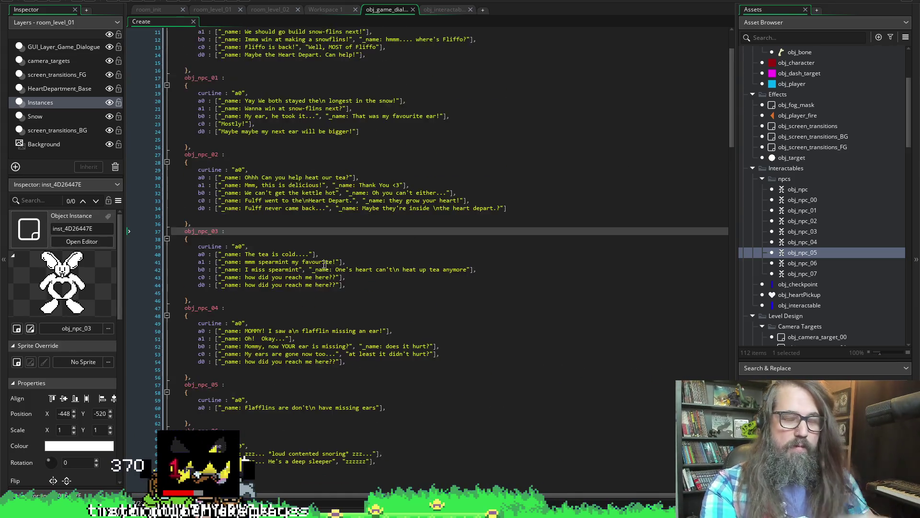
pyautogui.scroll(3, 308, 261)
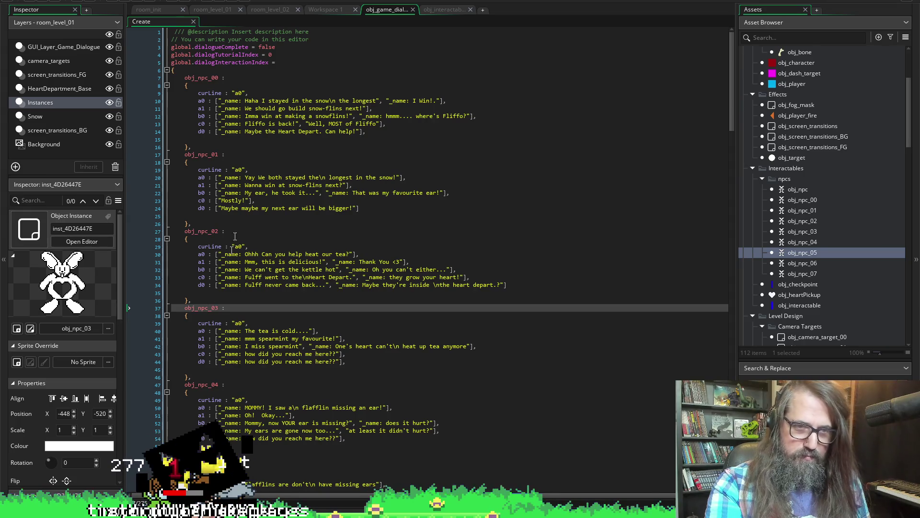
pyautogui.scroll(-2, 295, 268)
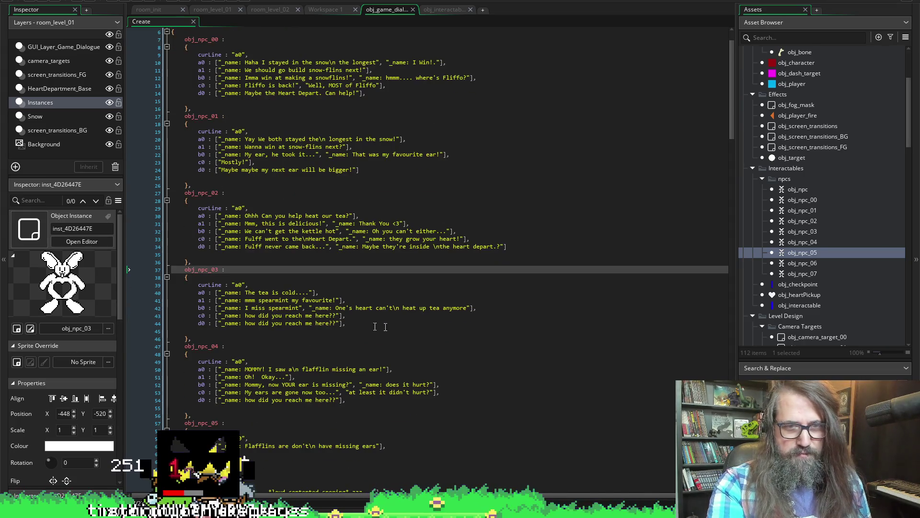
pyautogui.scroll(1, 246, 341)
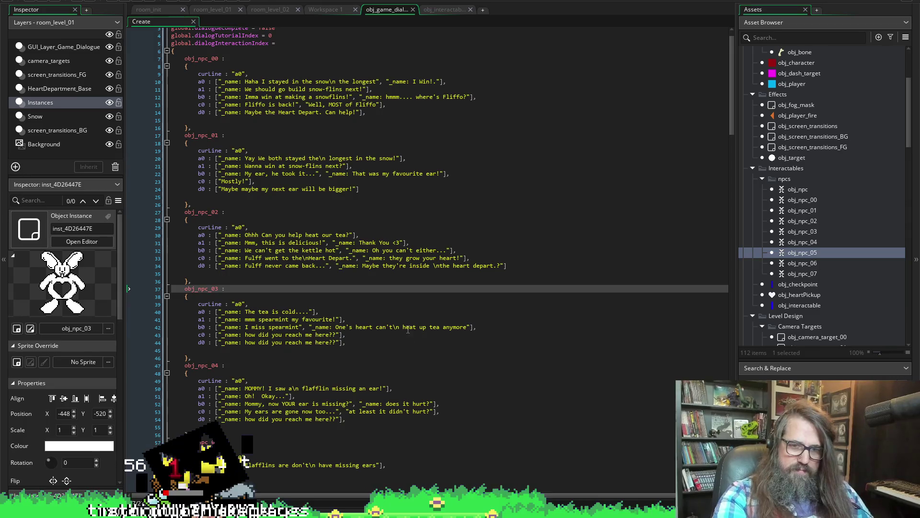
# Step: Change obj_npc_03's line 42 from "One's heart" to "One heart can't heat up tea anymore"
pyautogui.click(355, 326)
pyautogui.doubleClick(355, 327)
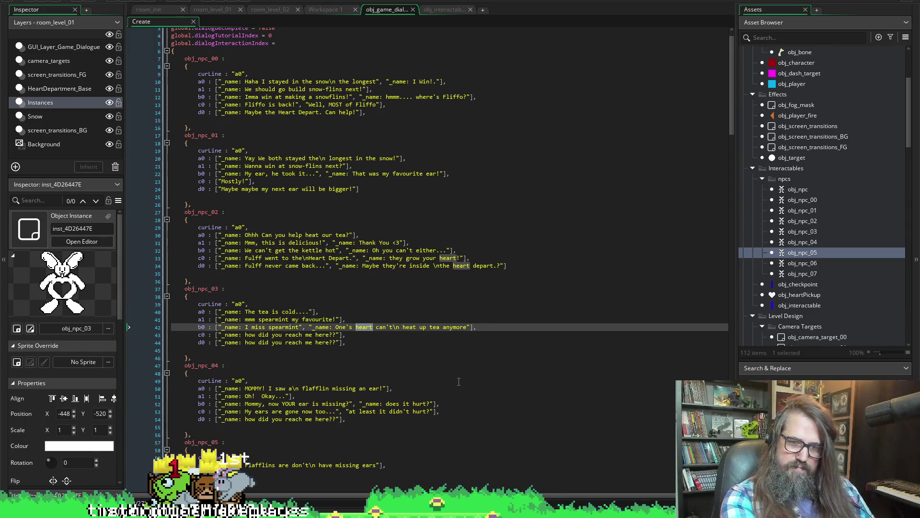
pyautogui.press('Left')
pyautogui.press('Left')
pyautogui.press('Left')
pyautogui.press('Left')
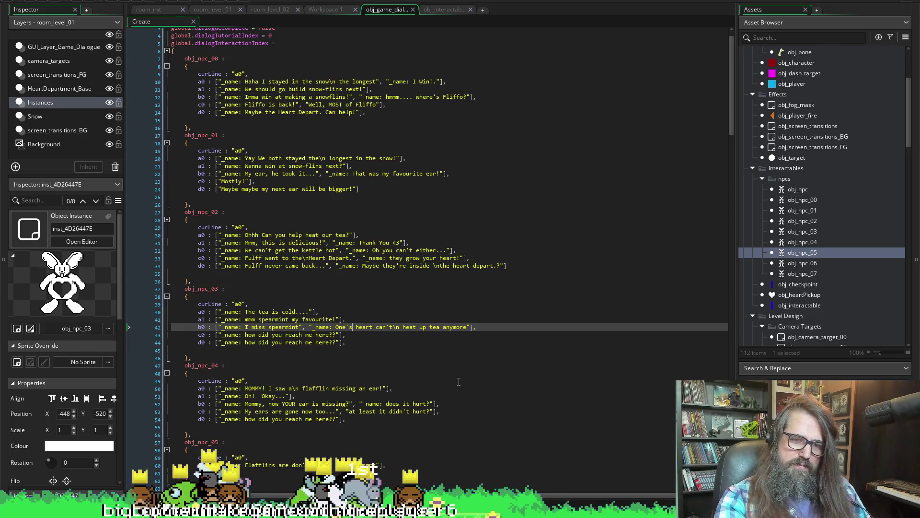
pyautogui.press('BackSpace')
pyautogui.press('BackSpace')
pyautogui.press('BackSpace')
pyautogui.write('e')
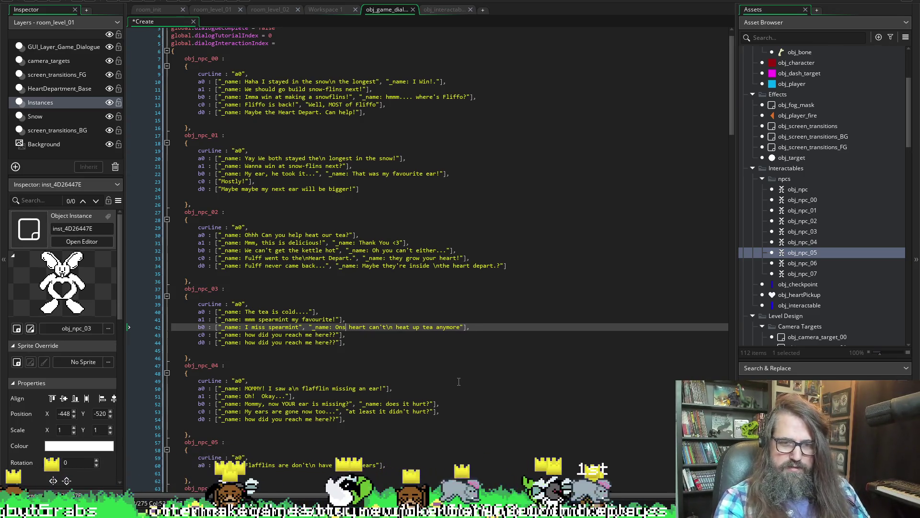
pyautogui.press('Right')
pyautogui.press('Right')
pyautogui.press('Right')
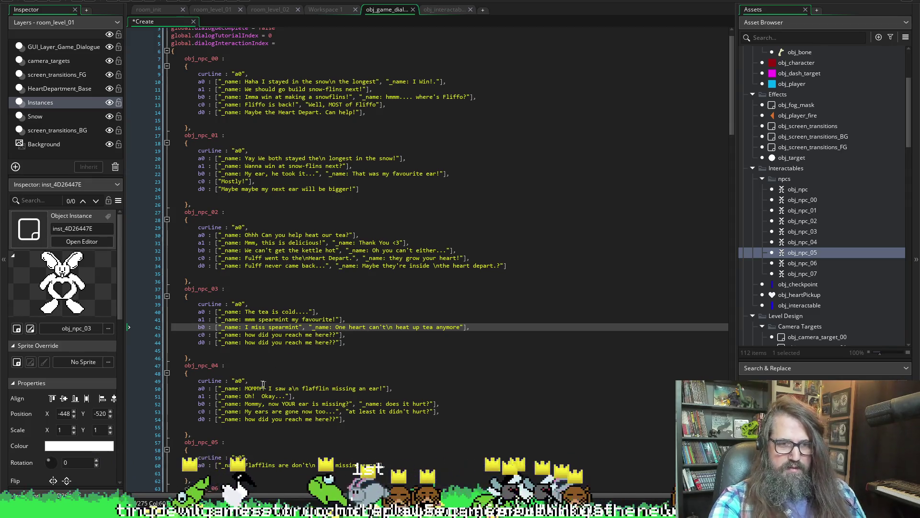
pyautogui.scroll(-2, 287, 302)
pyautogui.scroll(-1, 324, 323)
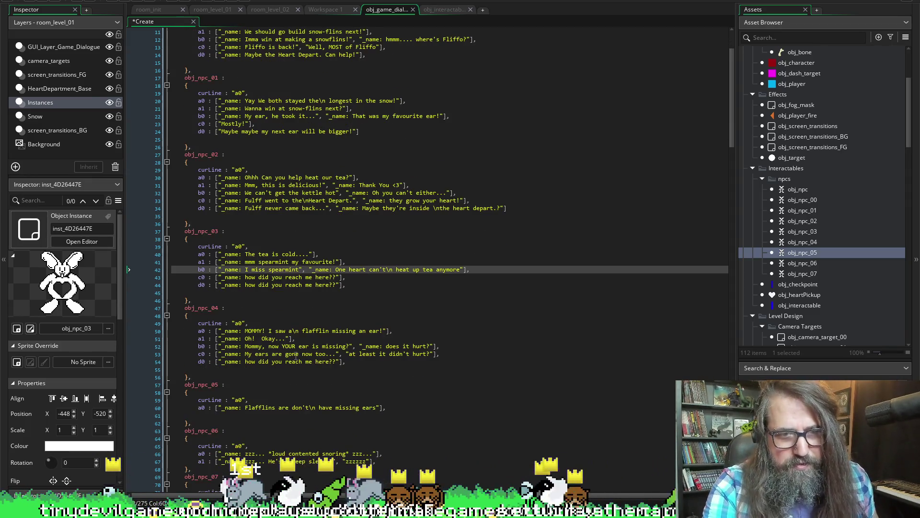
# Step: Rewrite obj_npc_04's c0 strings to "Where are my ears..." and "It doesn't hurt but..."
pyautogui.moveTo(285, 353); pyautogui.dragTo(294, 361)
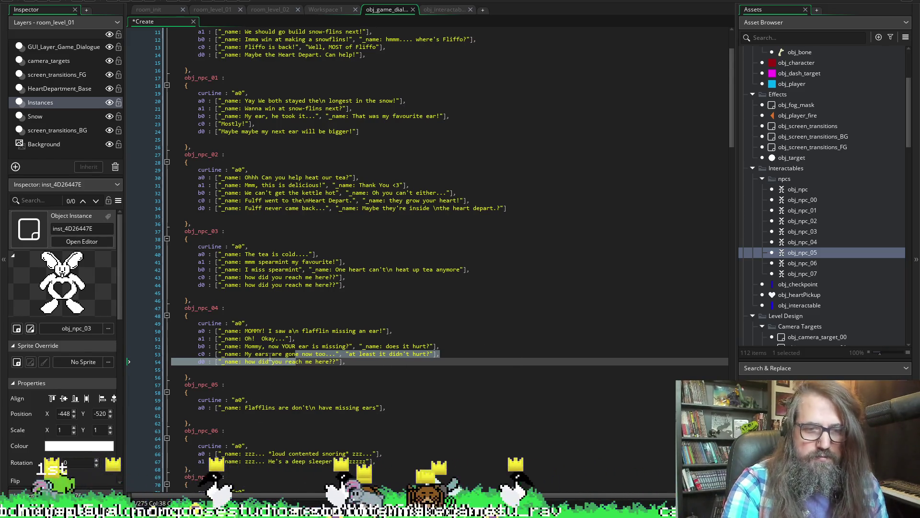
pyautogui.click(358, 358)
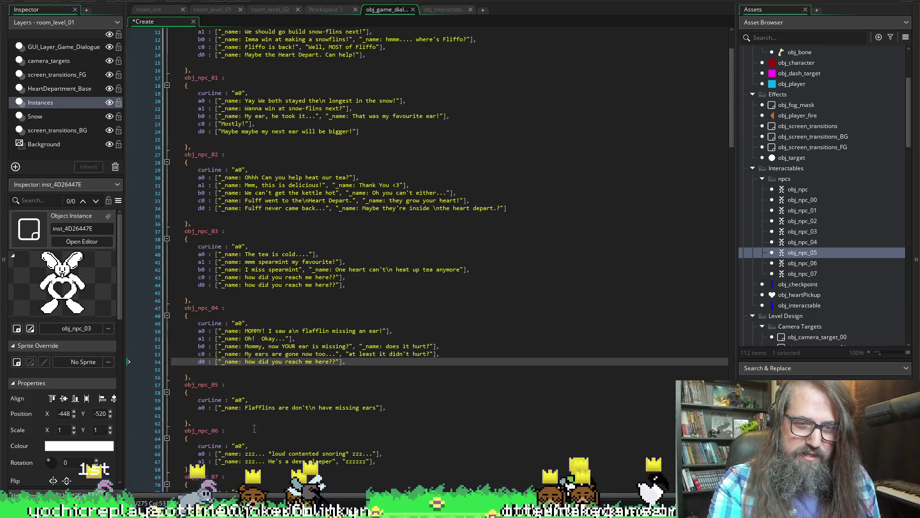
pyautogui.click(333, 399)
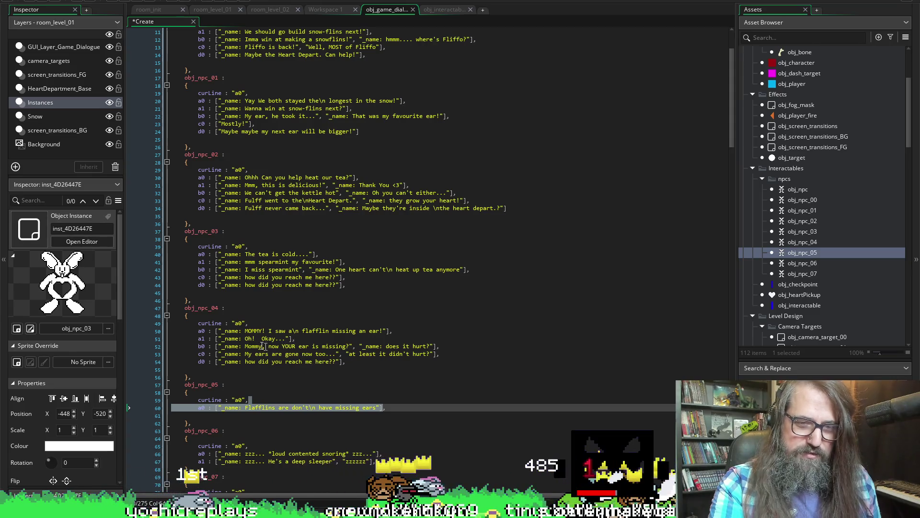
pyautogui.click(295, 338)
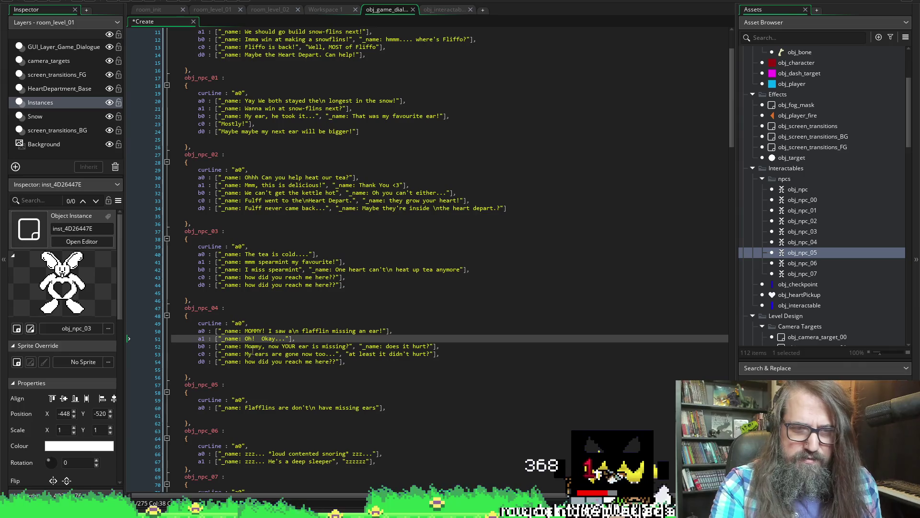
pyautogui.click(329, 354)
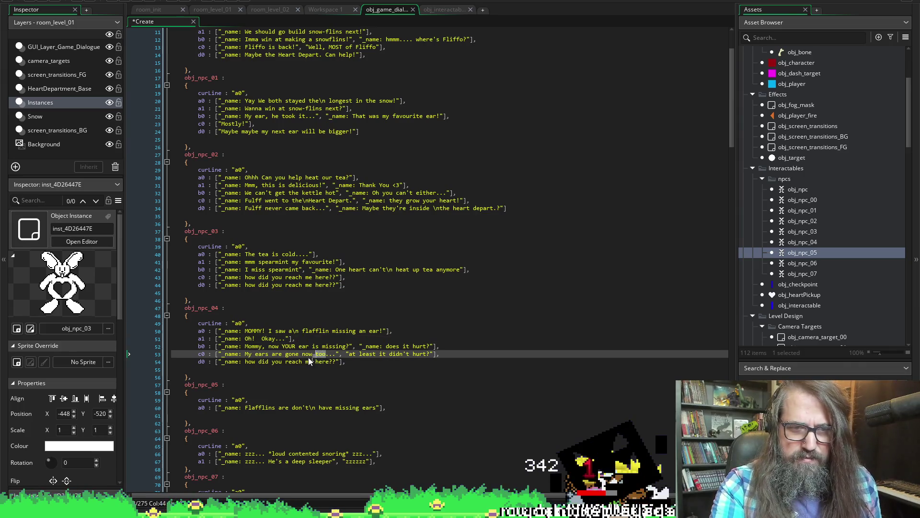
pyautogui.write('Where are m')
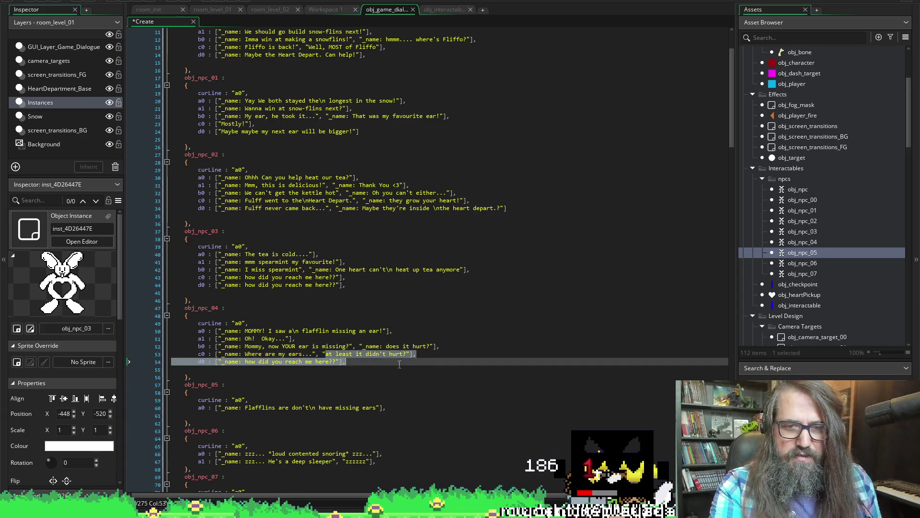
pyautogui.moveTo(325, 354); pyautogui.dragTo(403, 354)
pyautogui.write('It')
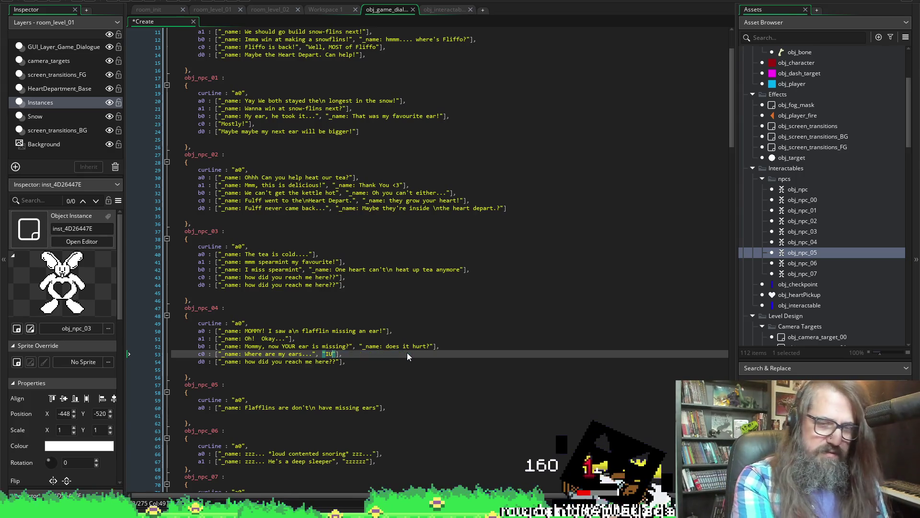
pyautogui.write(" doesn't h")
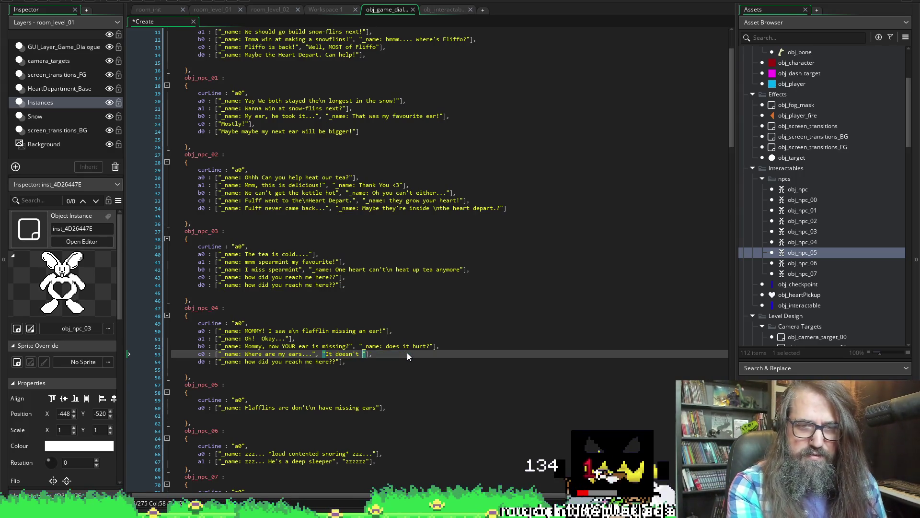
pyautogui.write('urt but...')
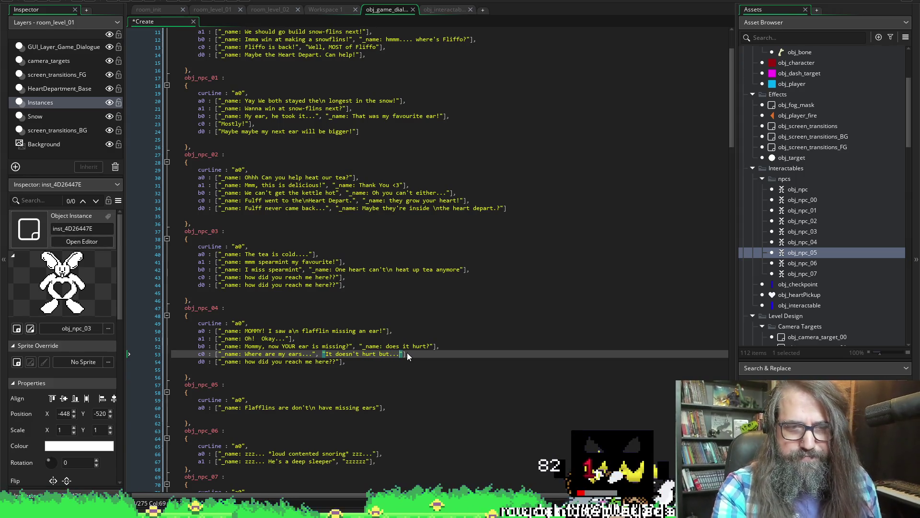
pyautogui.scroll(-1, 374, 191)
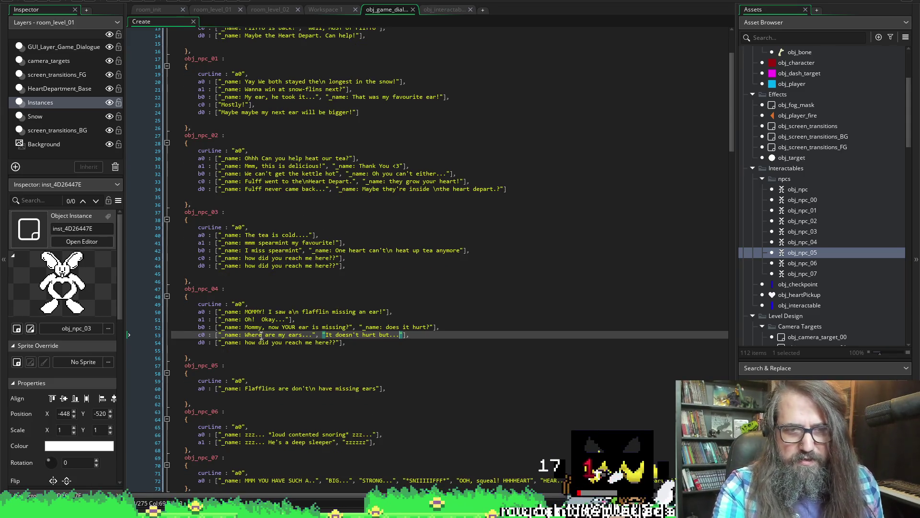
pyautogui.press('Down')
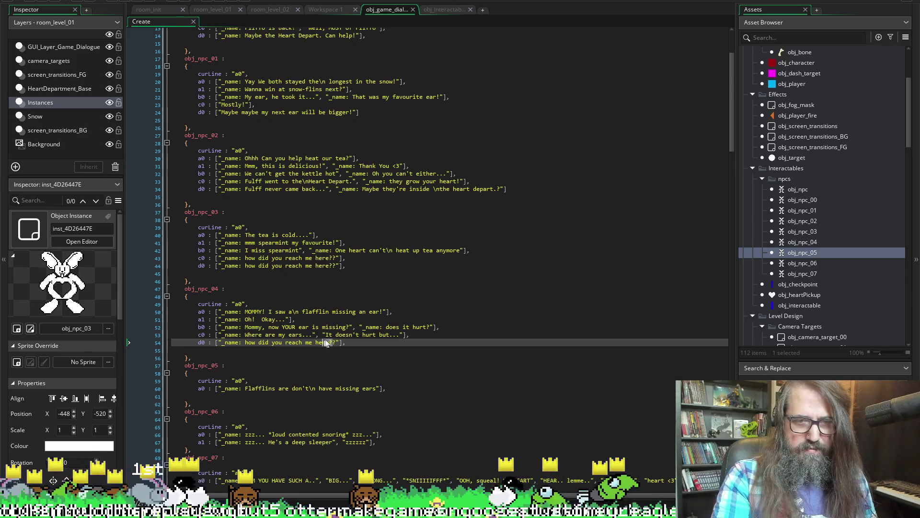
# Step: Make obj_npc_04's d0 line read "Heart Depart. says they'll \n fix our ears" with a second empty string
pyautogui.moveTo(337, 343); pyautogui.dragTo(246, 343)
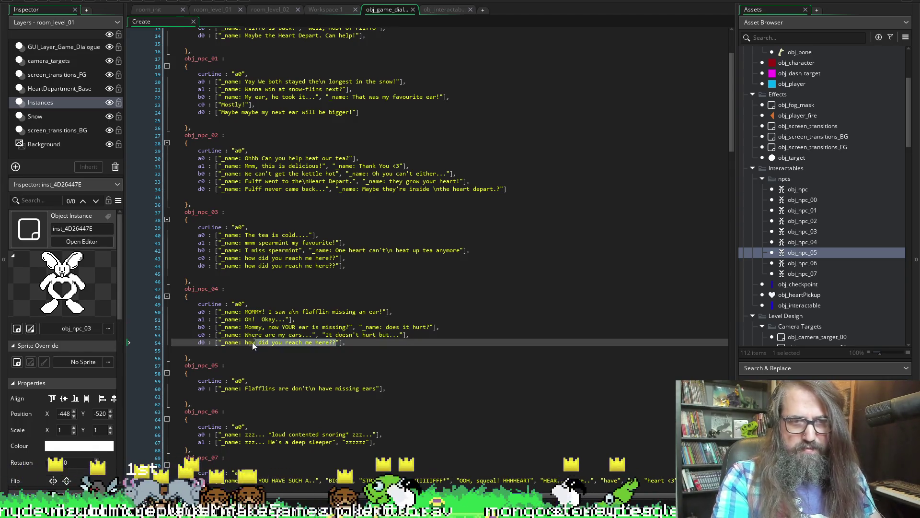
pyautogui.write('Heart')
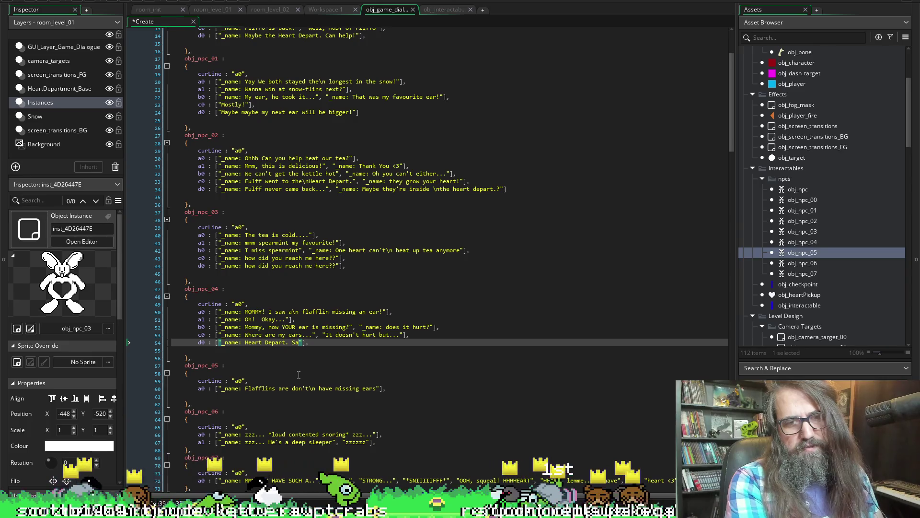
pyautogui.write('hey\\')
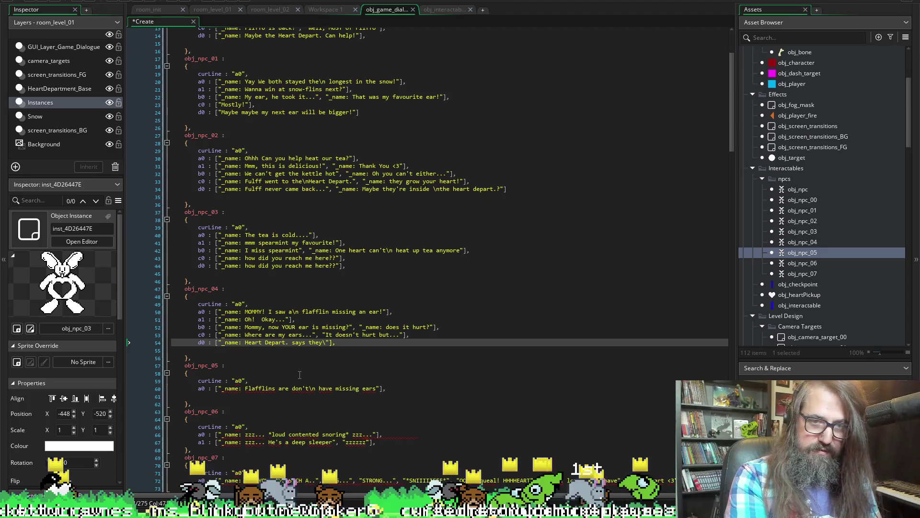
pyautogui.write("'ll")
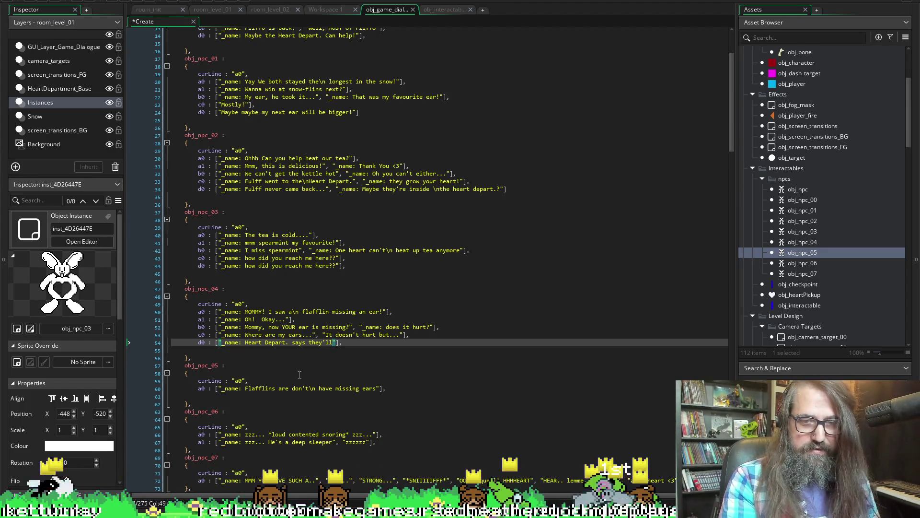
pyautogui.write(' \\n ')
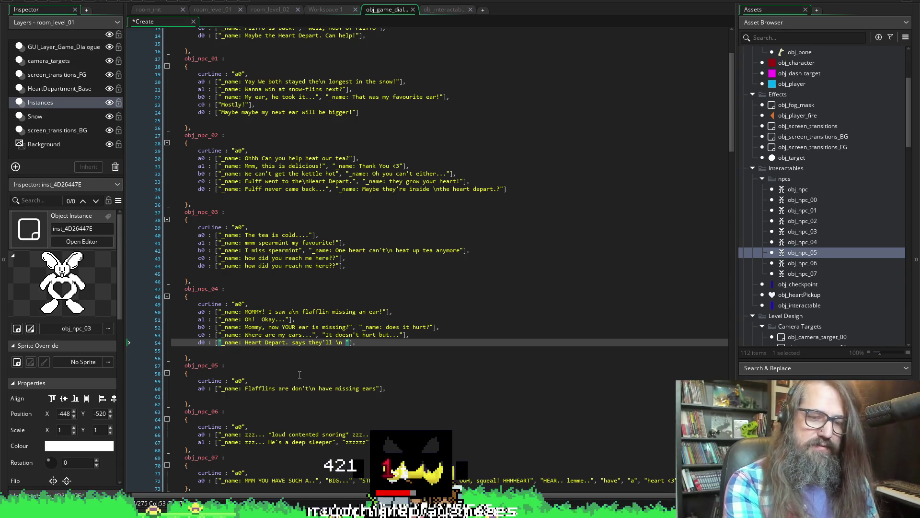
pyautogui.write('fix out')
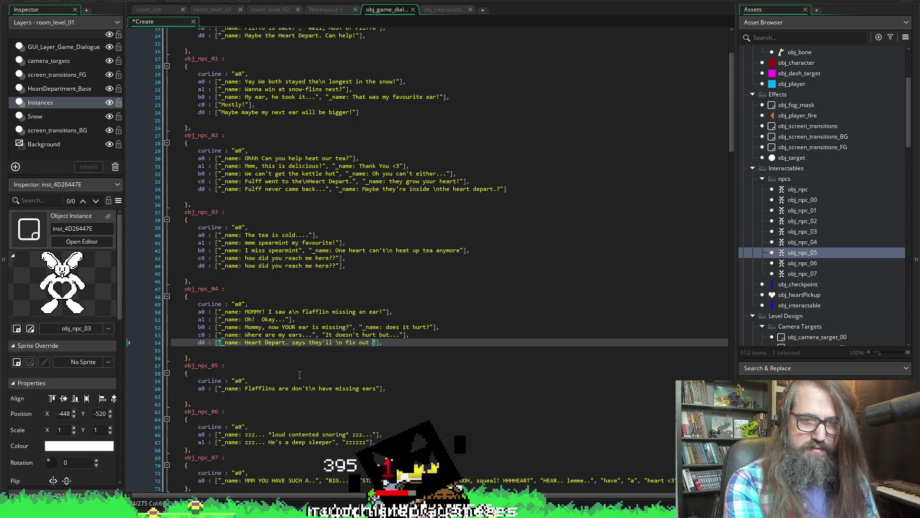
pyautogui.press('BackSpace')
pyautogui.press('BackSpace')
pyautogui.press('BackSpace')
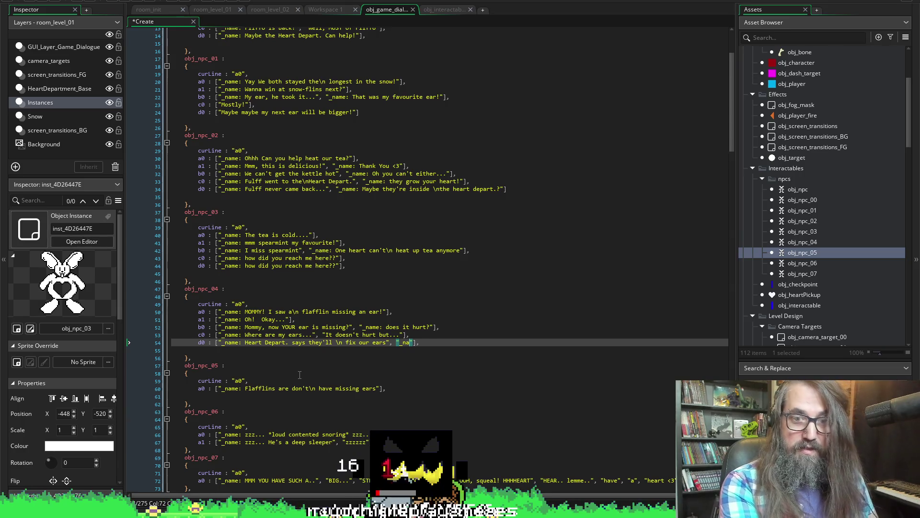
# Step: Reword the d0 line to "grow our hearts" and begin its second string with "_name: "
pyautogui.doubleClick(379, 342)
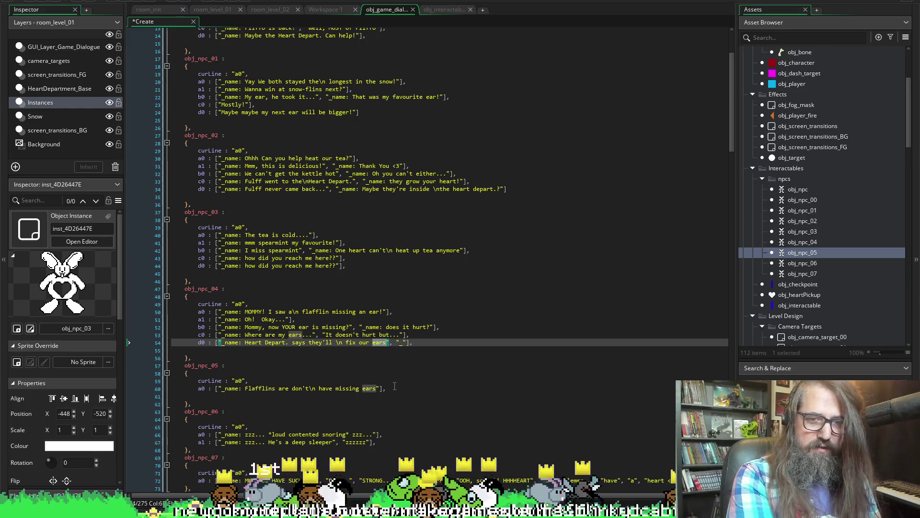
pyautogui.write('hgrow')
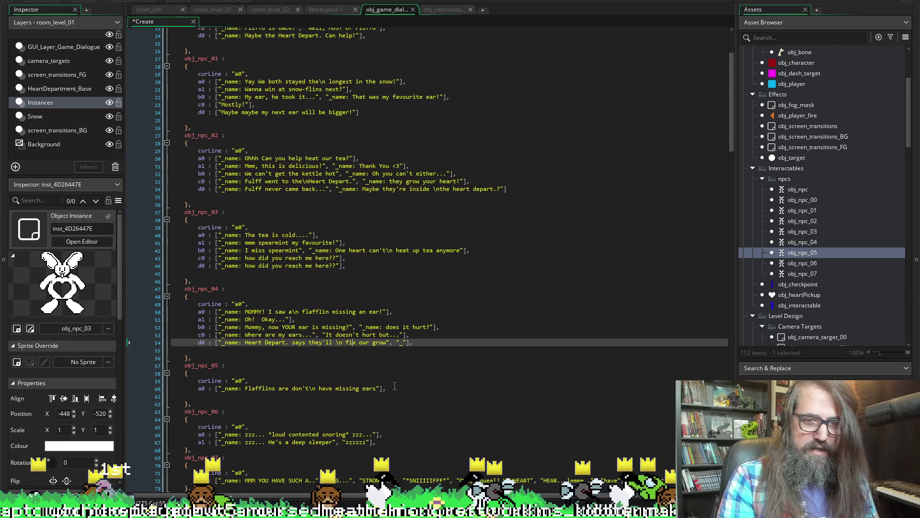
pyautogui.hotkey('ctrl', 'Left')
pyautogui.hotkey('ctrl', 'Left')
pyautogui.press('Left')
pyautogui.press('BackSpace')
pyautogui.press('BackSpace')
pyautogui.press('BackSpace')
pyautogui.write('gr')
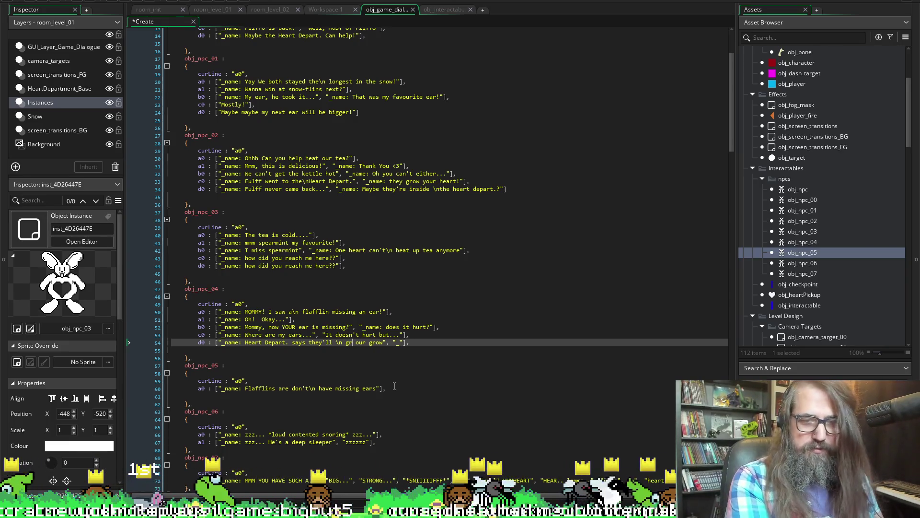
pyautogui.write('ow')
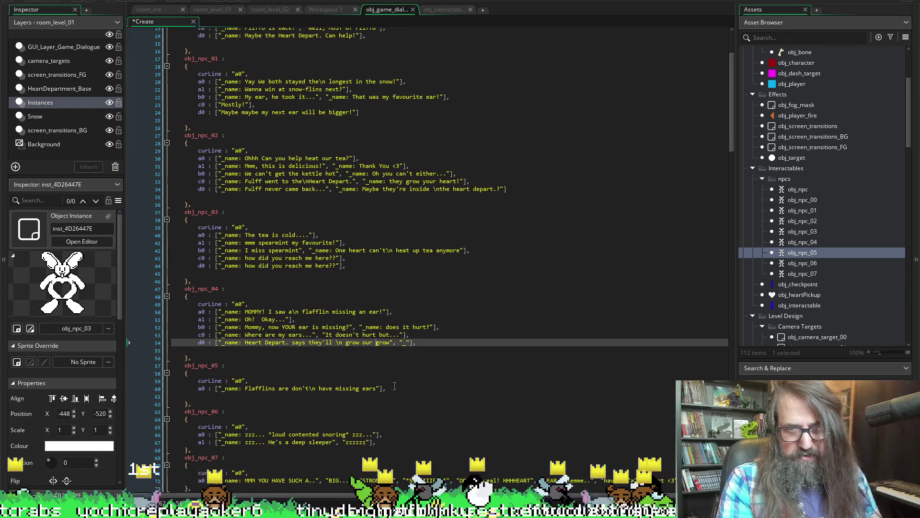
pyautogui.press('BackSpace')
pyautogui.press('BackSpace')
pyautogui.press('BackSpace')
pyautogui.write('hea')
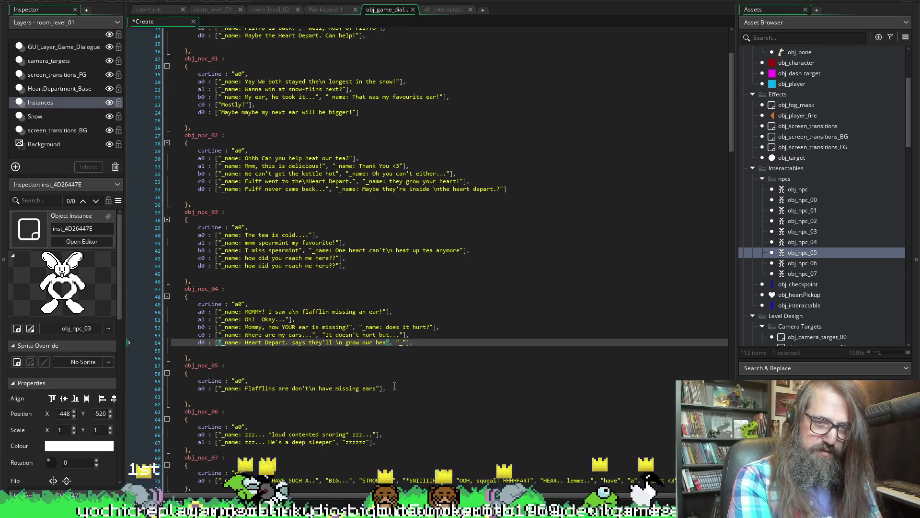
pyautogui.write('rt')
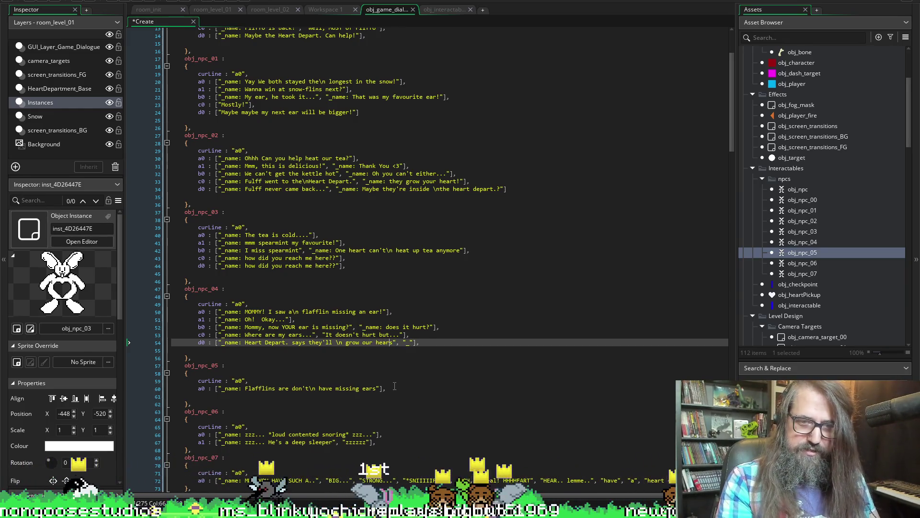
pyautogui.write('s')
pyautogui.press('Right')
pyautogui.press('Right')
pyautogui.press('Right')
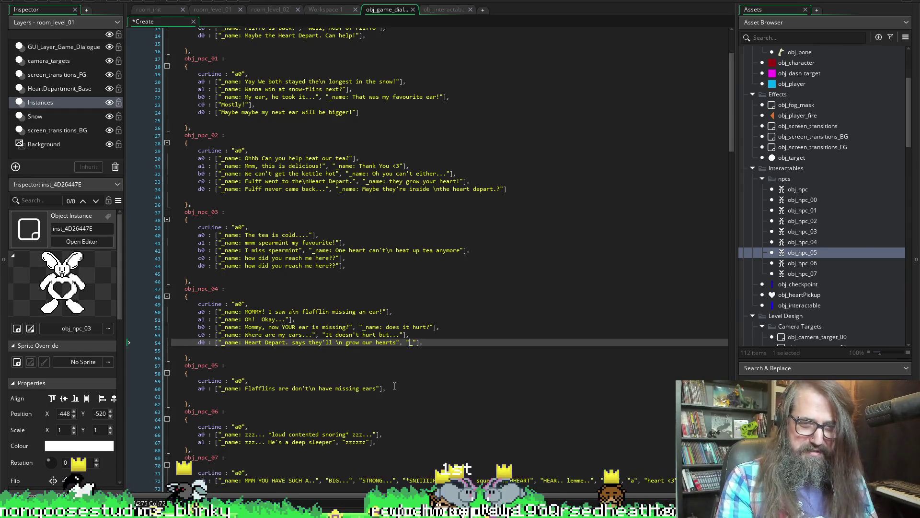
pyautogui.write('a')
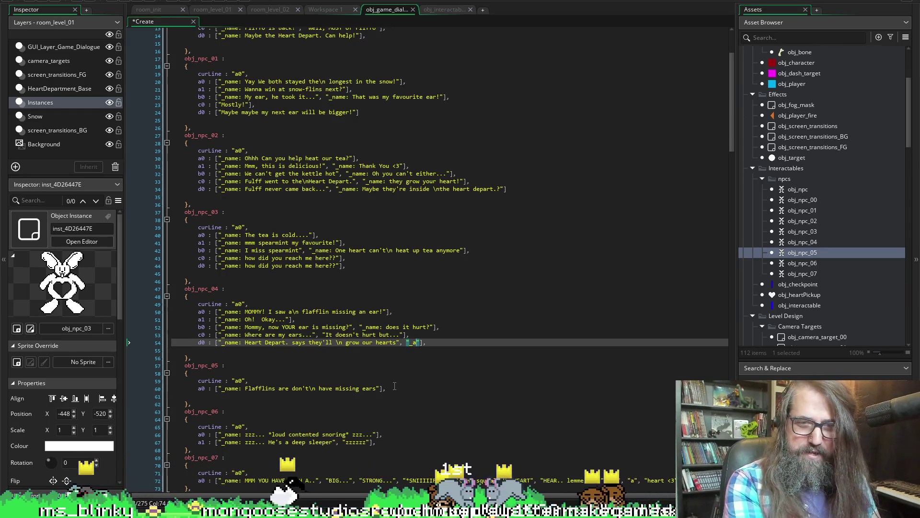
pyautogui.write('me:')
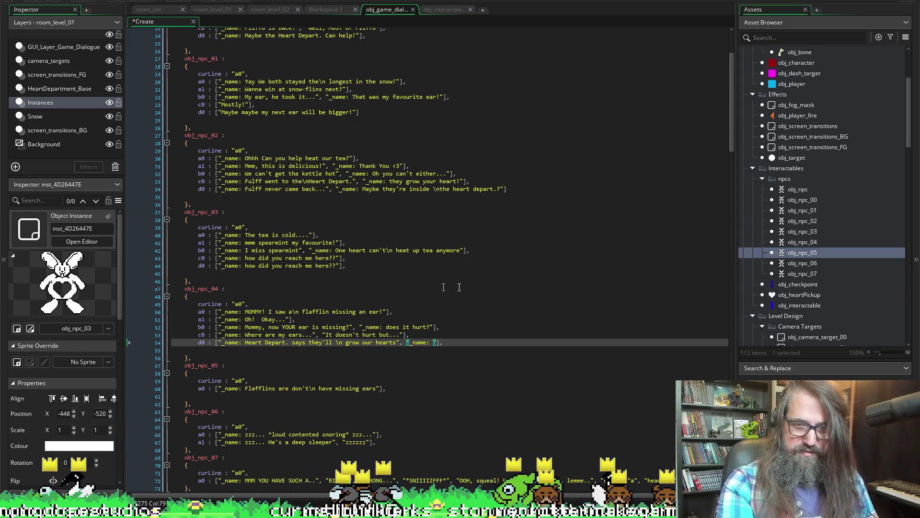
# Step: Complete the d0 reply as "_name: And maybe... our ears?" and move to obj_npc_05's a0 line
pyautogui.click(434, 343)
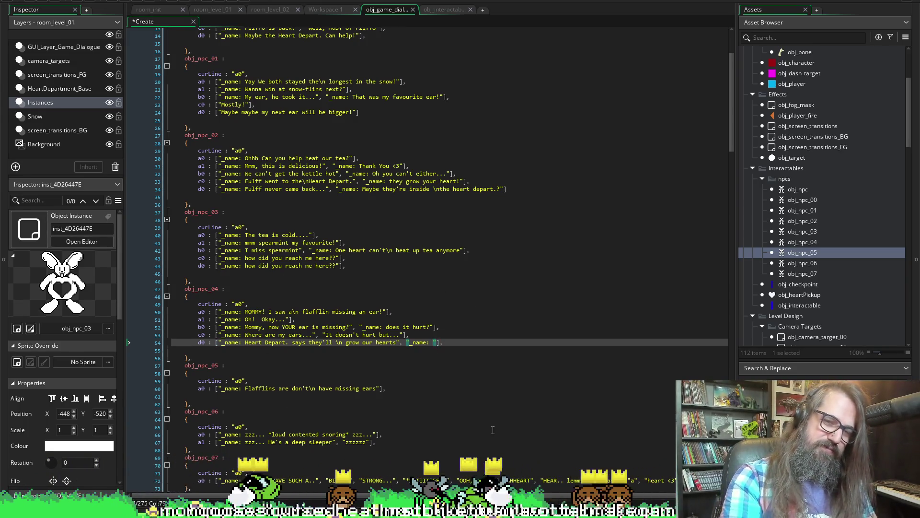
pyautogui.write('an')
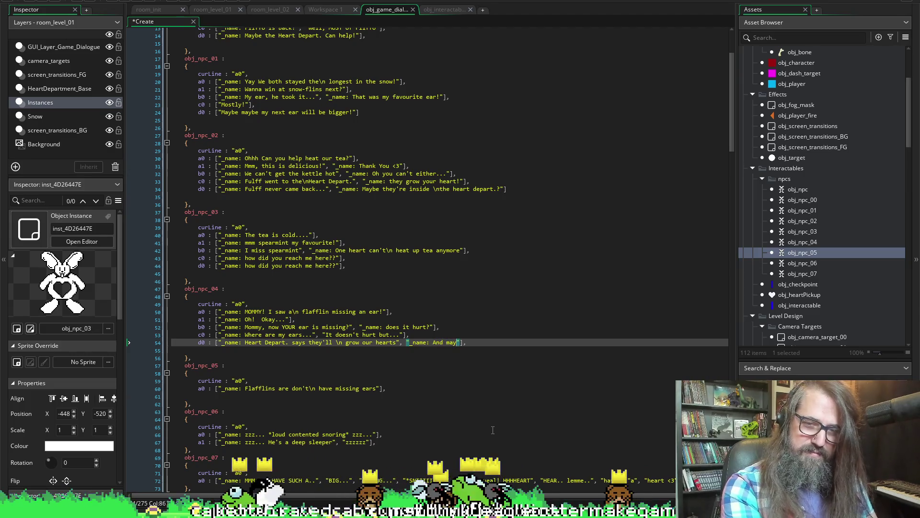
pyautogui.write('be... our ears?')
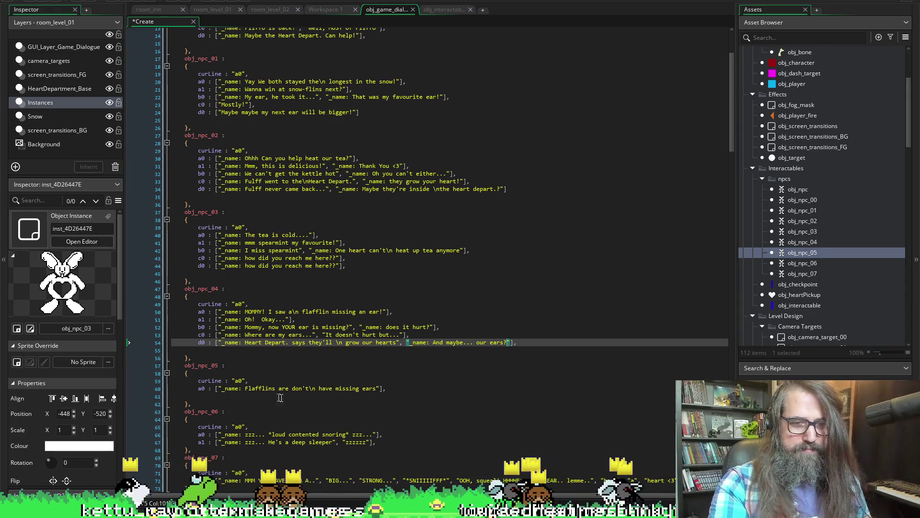
pyautogui.click(401, 389)
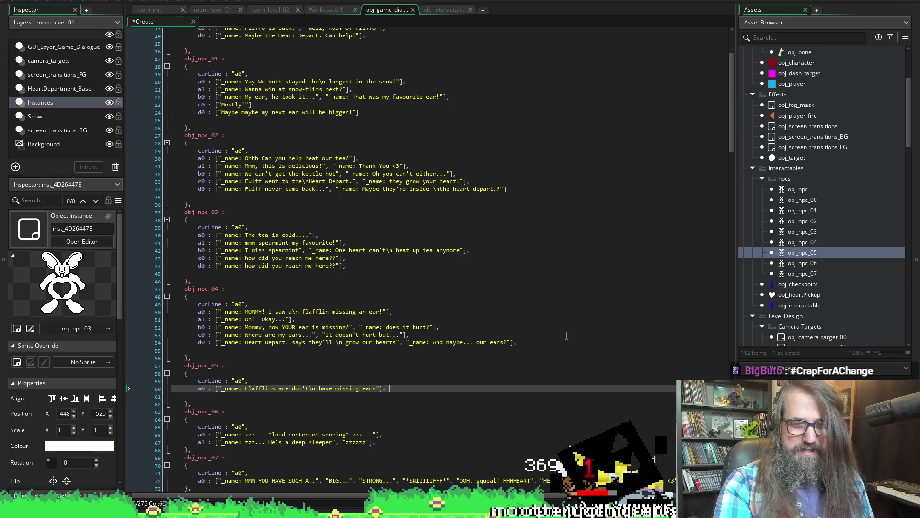
# Step: Select and copy obj_npc_04's a1, b0, c0 and d0 dialogue lines
pyautogui.moveTo(522, 339); pyautogui.dragTo(202, 309)
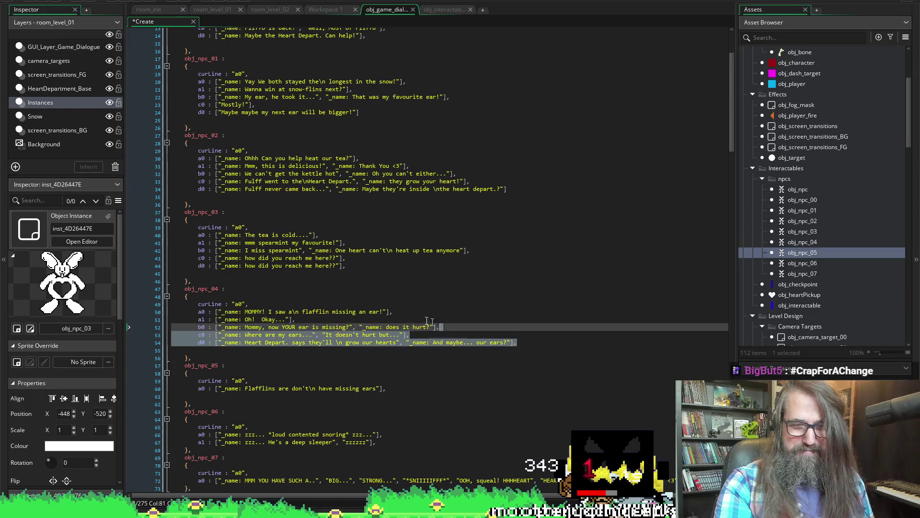
pyautogui.press('Tab')
pyautogui.hotkey('shift', 'Tab')
pyautogui.click(329, 310)
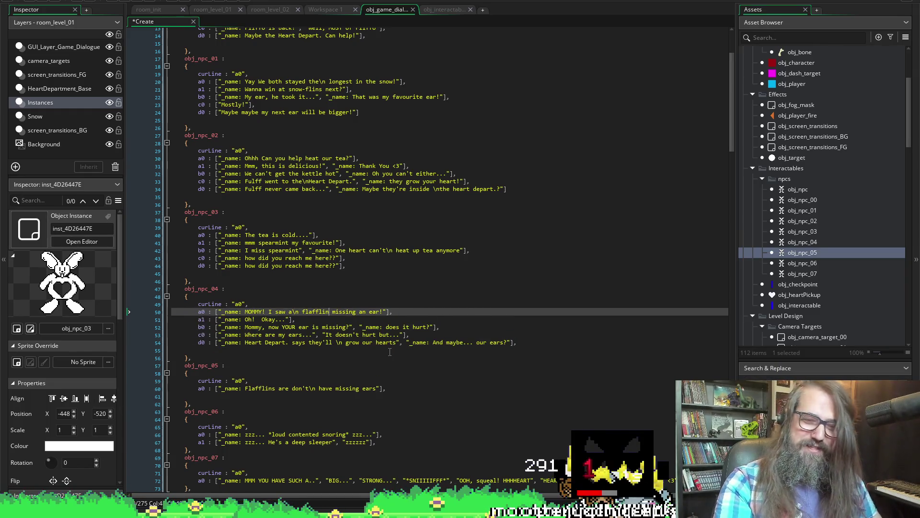
pyautogui.click(536, 348)
pyautogui.moveTo(538, 345); pyautogui.dragTo(198, 321)
pyautogui.hotkey('ctrl', 'c')
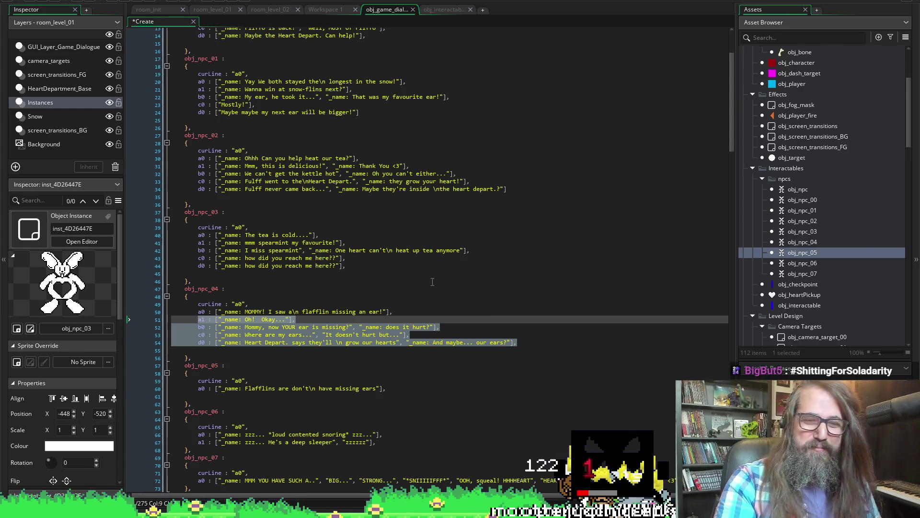
# Step: Paste the copied lines into obj_npc_05's block beneath its a0 line
pyautogui.click(519, 343)
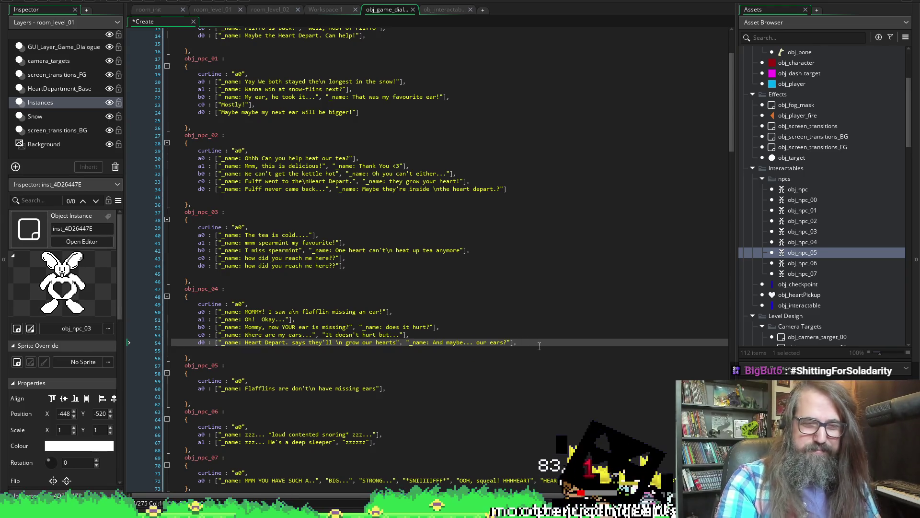
pyautogui.press('Down')
pyautogui.press('Down')
pyautogui.press('Down')
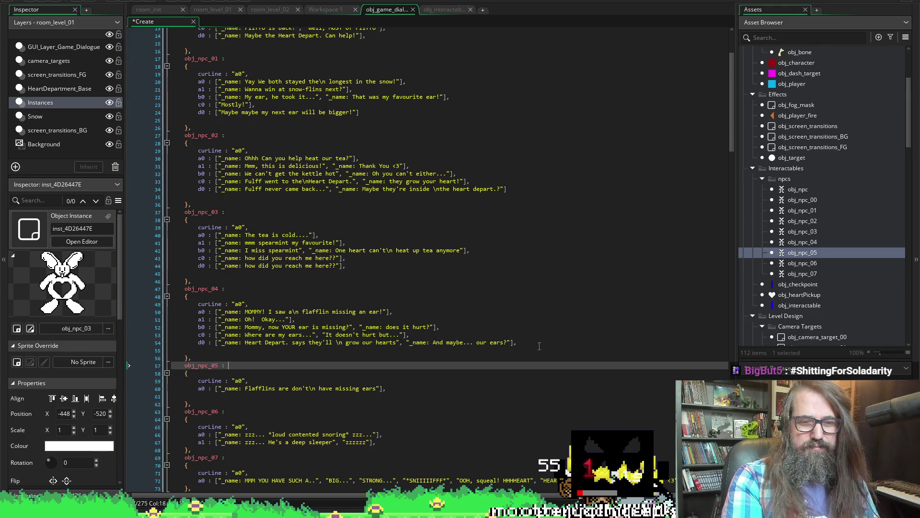
pyautogui.press('Down')
pyautogui.press('Down')
pyautogui.press('Down')
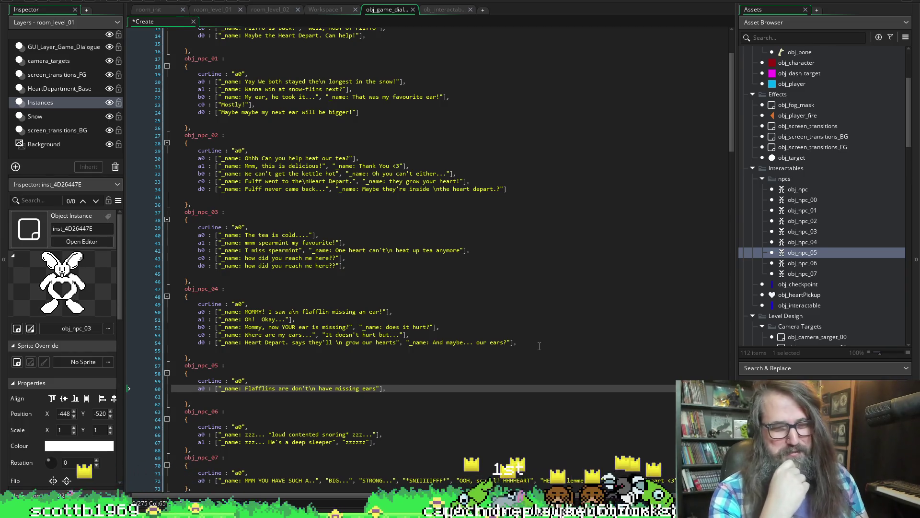
pyautogui.hotkey('ctrl', 'v')
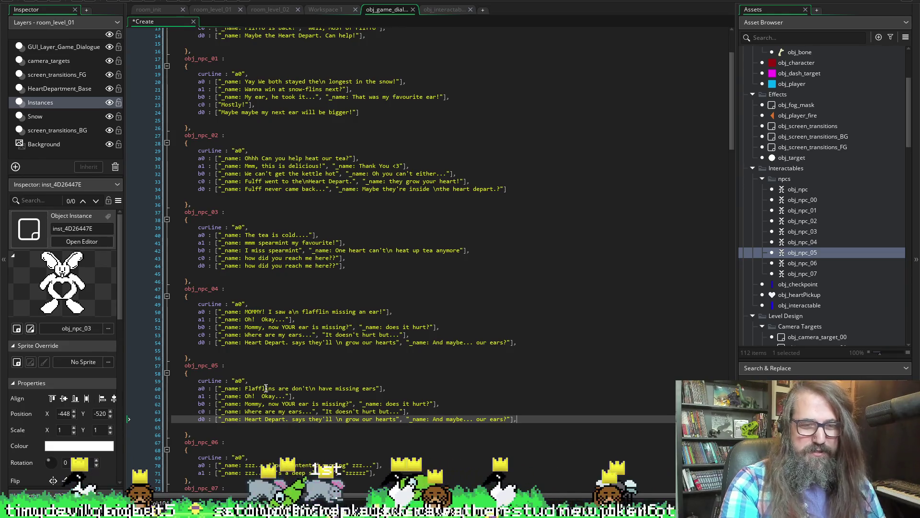
pyautogui.moveTo(245, 389); pyautogui.dragTo(290, 388)
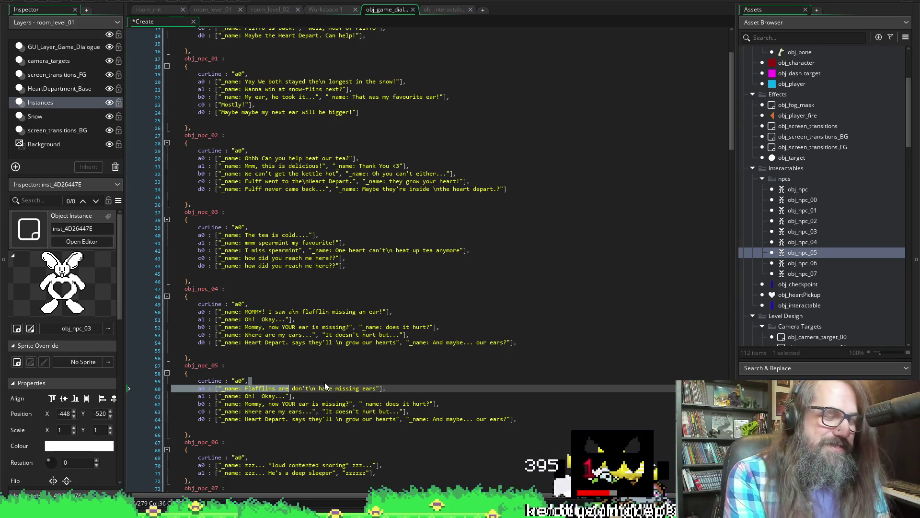
pyautogui.scroll(-3, 366, 252)
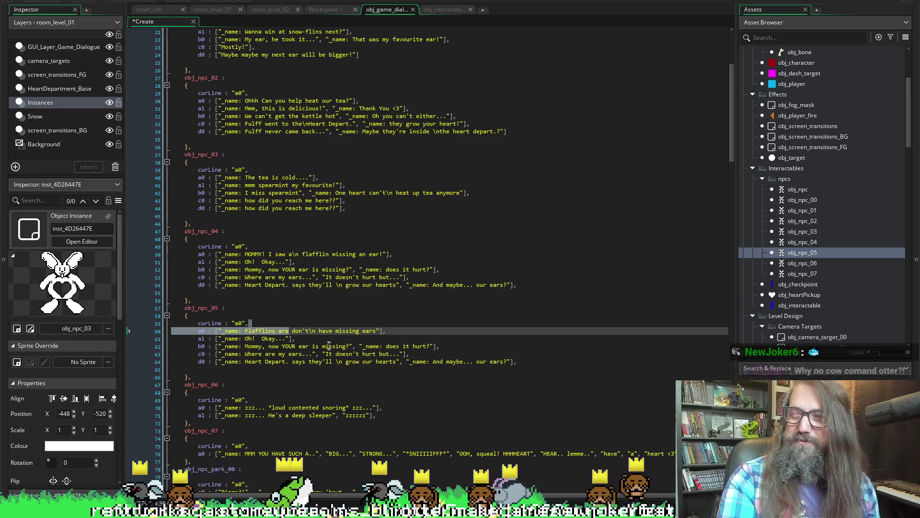
pyautogui.click(423, 331)
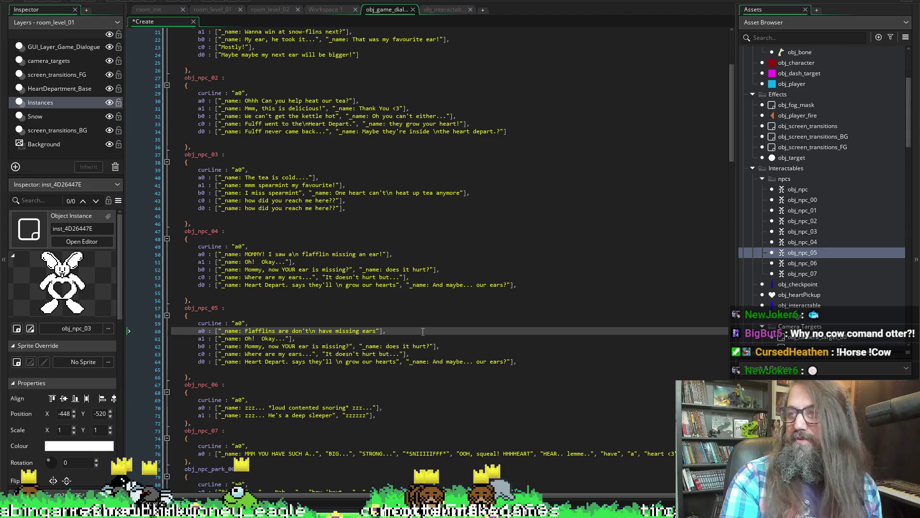